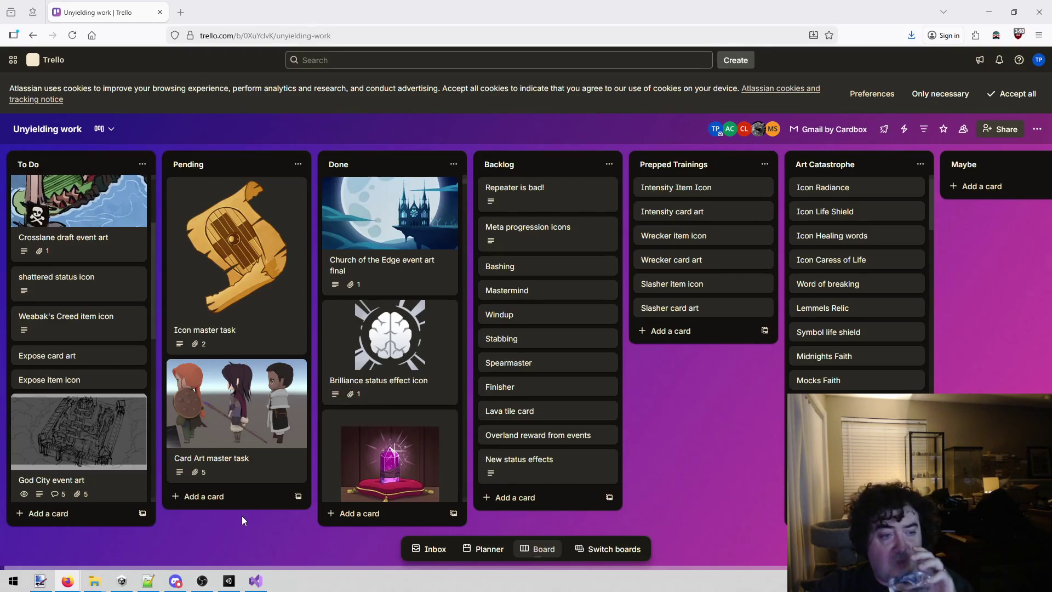
- Scroll the To Do list and open the Expose card art card's details
scroll(69, 361, "up", 2)
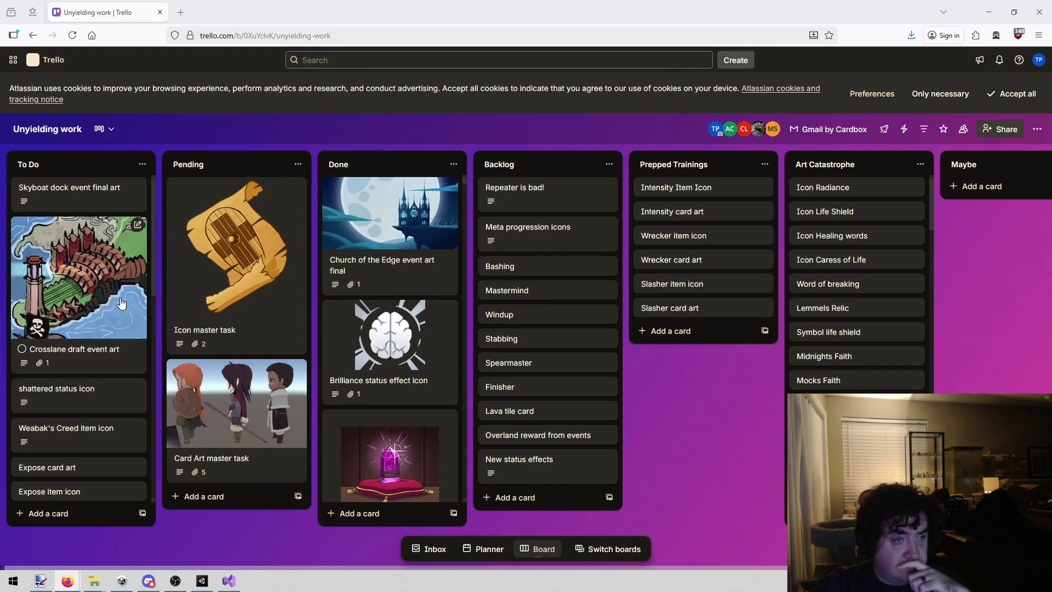
scroll(121, 304, "down", 2)
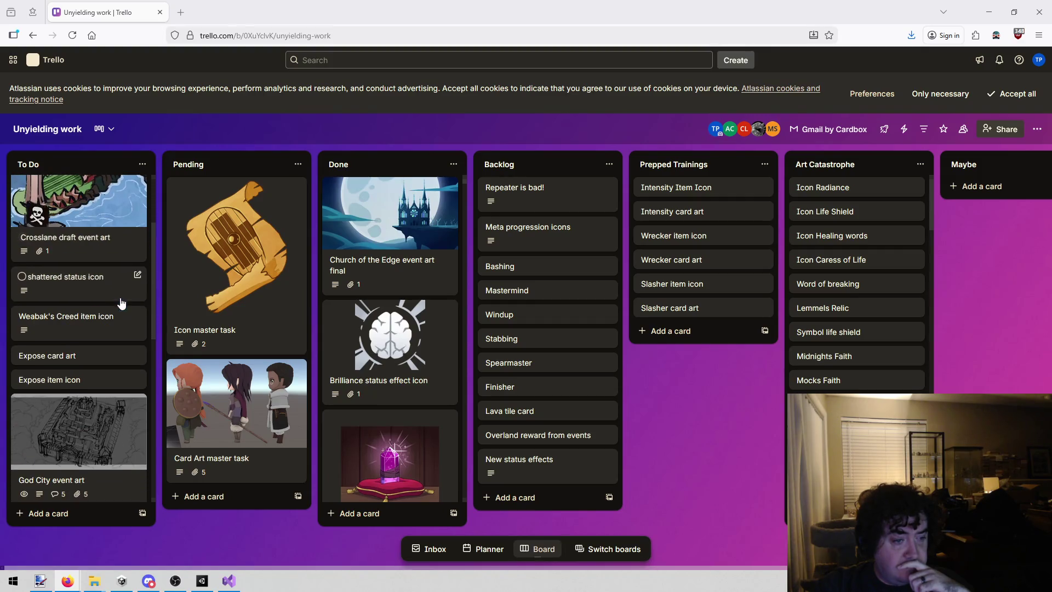
left_click(81, 356)
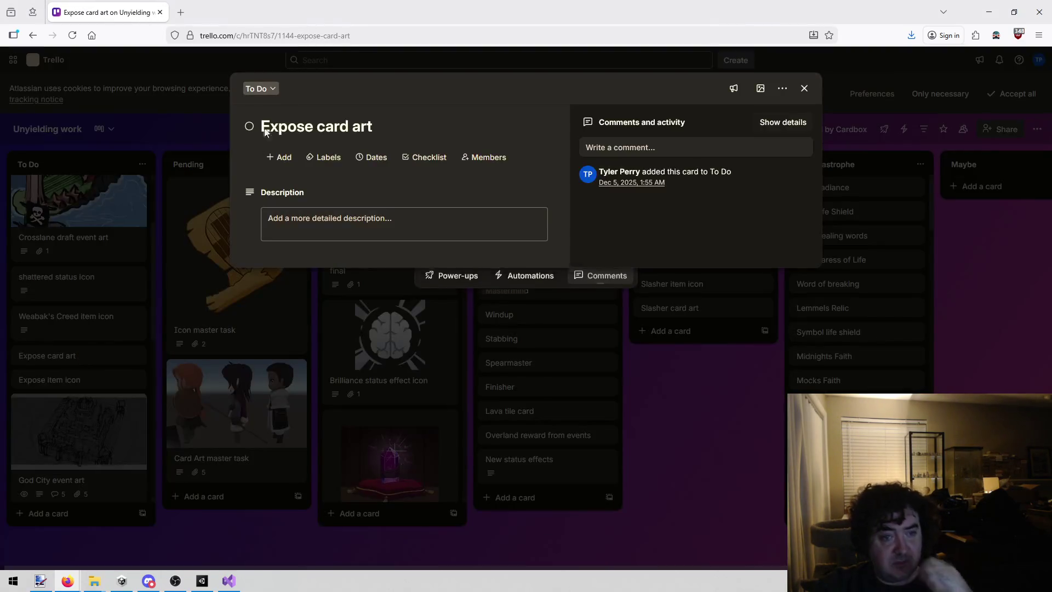
- Rename the card title to 'Expose draft card art'
left_click(395, 126)
key("ctrl+Left")
key("ctrl+Left")
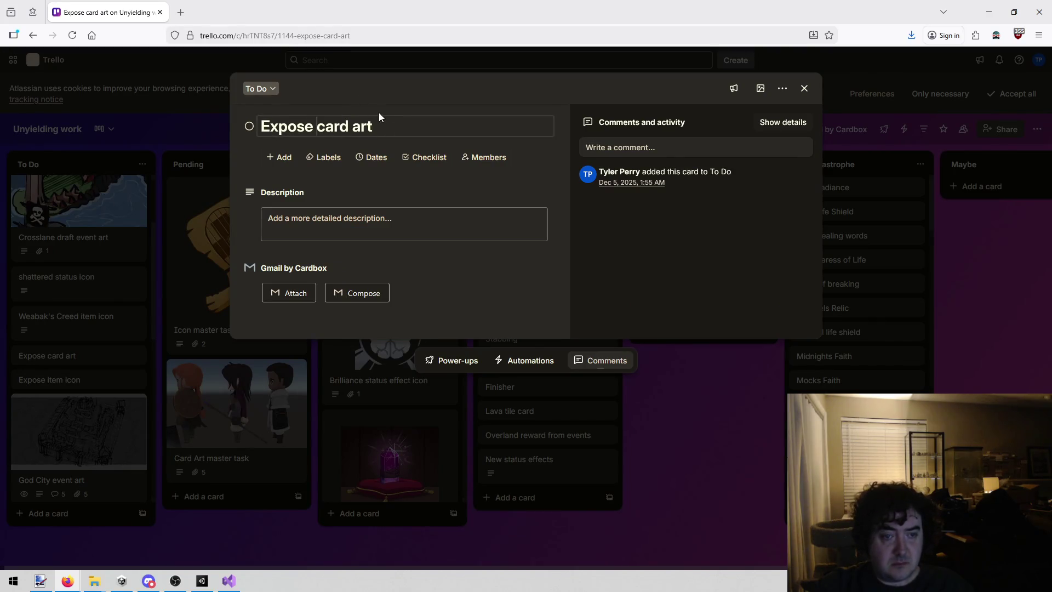
type("draft")
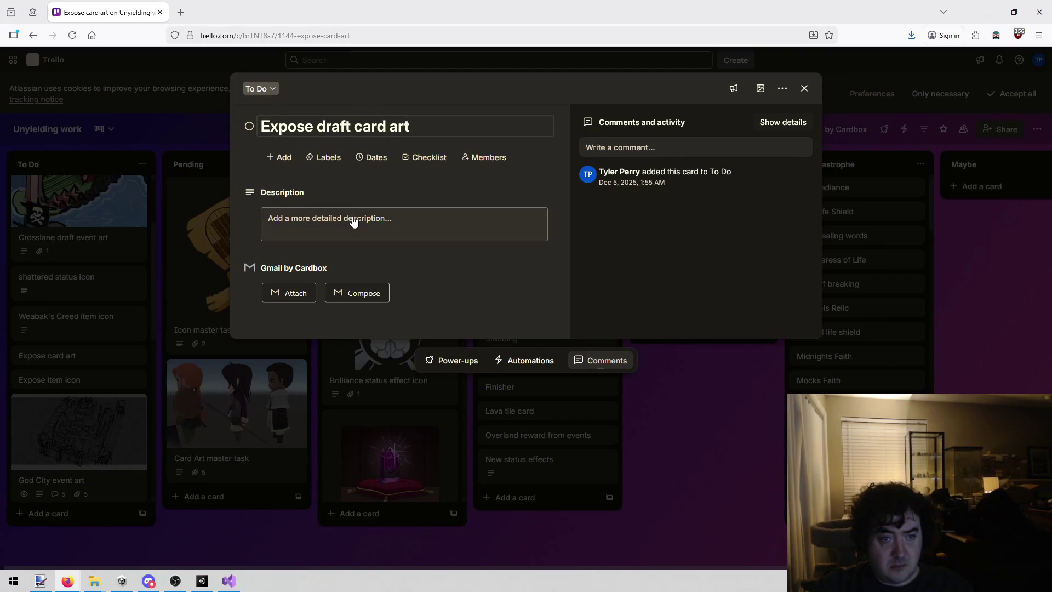
- Save a description: the training dummy's back with a glowing weak point in its center
left_click(353, 222)
type("The back of the t")
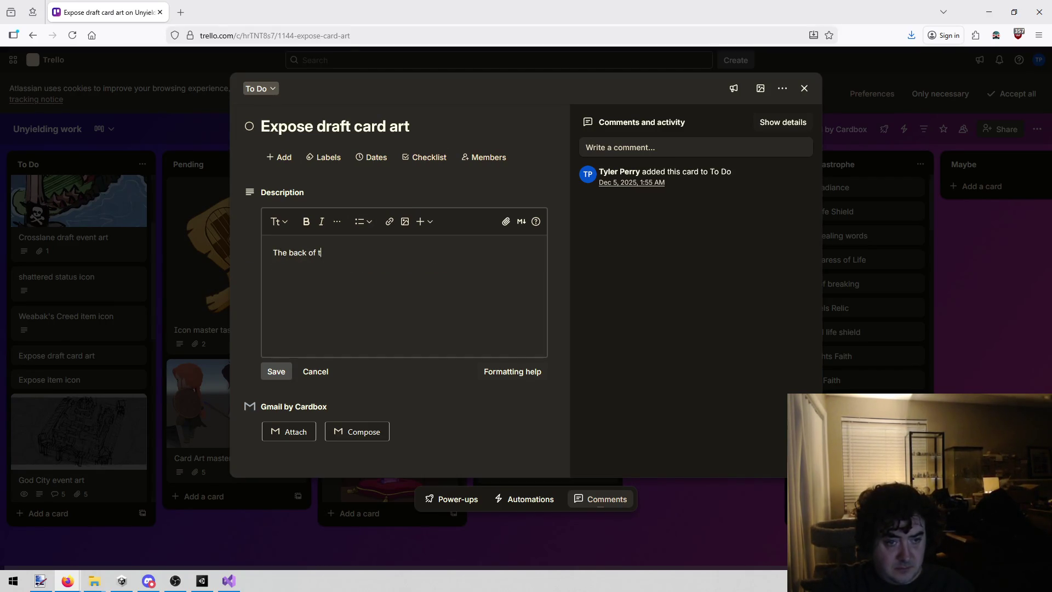
type("raining dummy")
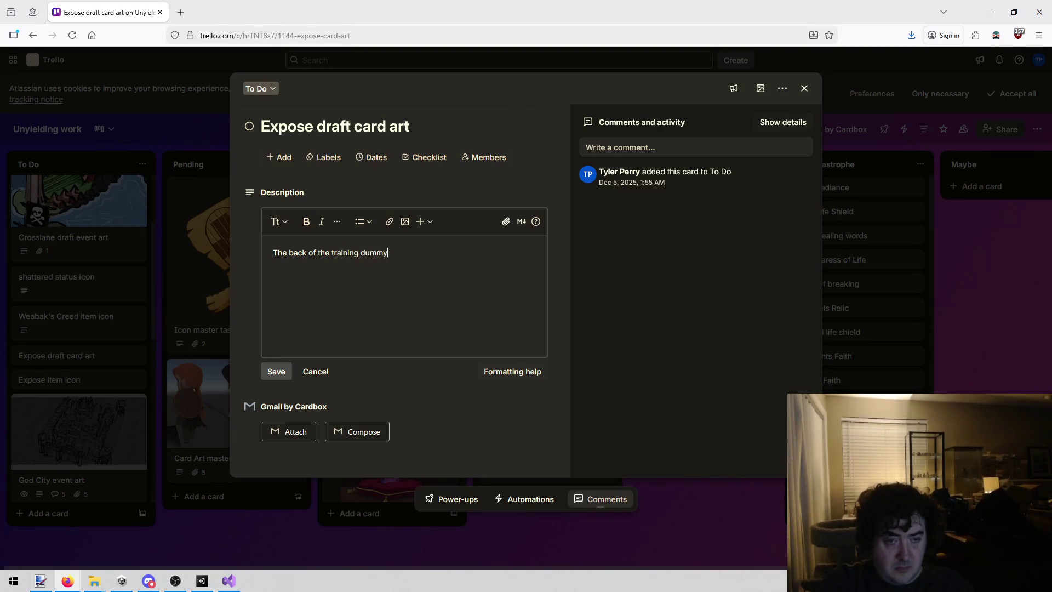
type(", glowing")
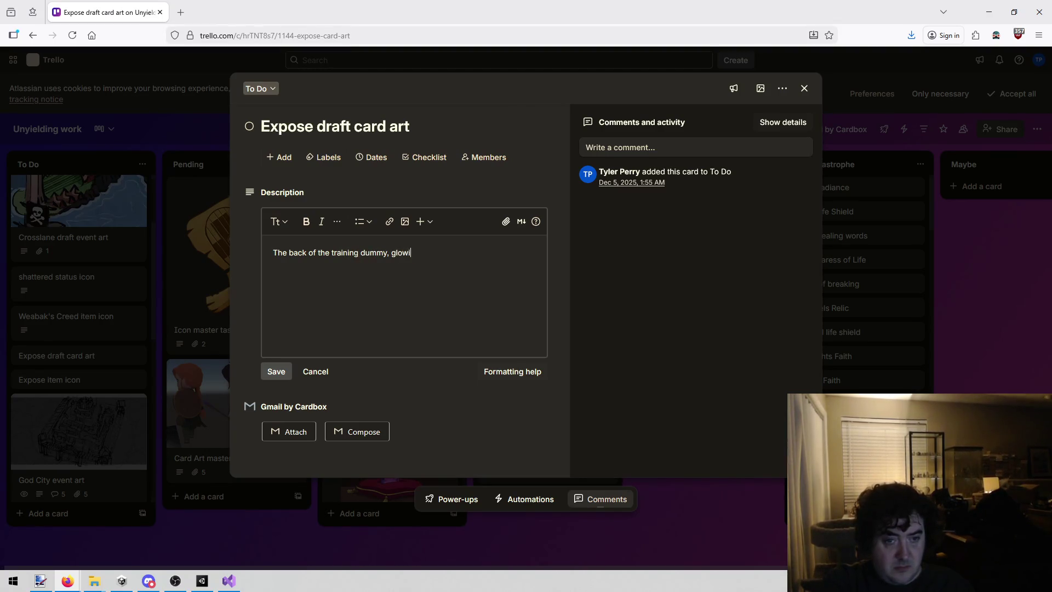
key("BackSpace")
key("BackSpace")
key("BackSpace")
type("with a glowing ")
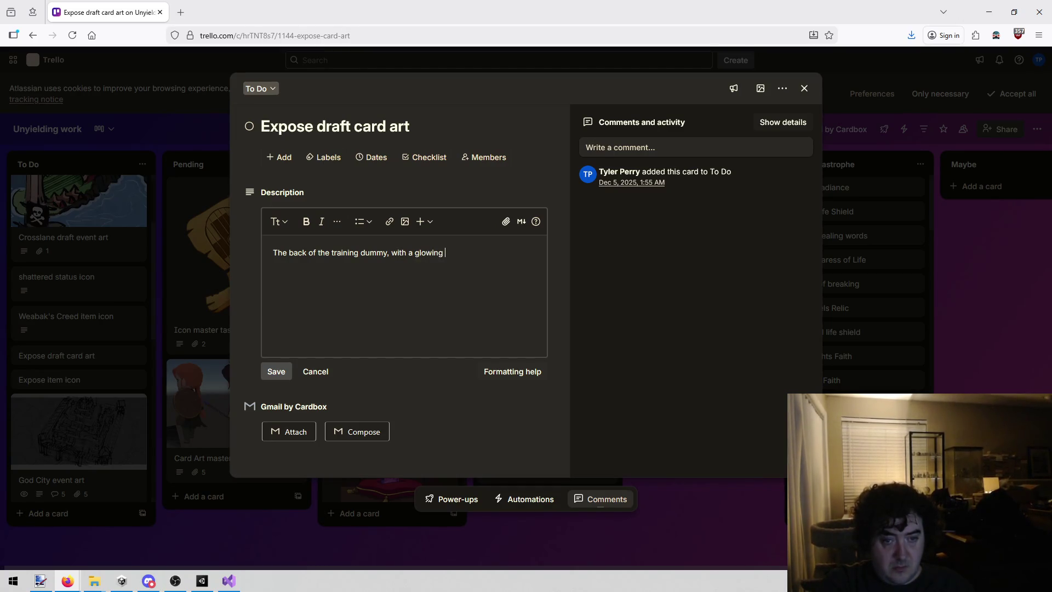
type("weak point in the be")
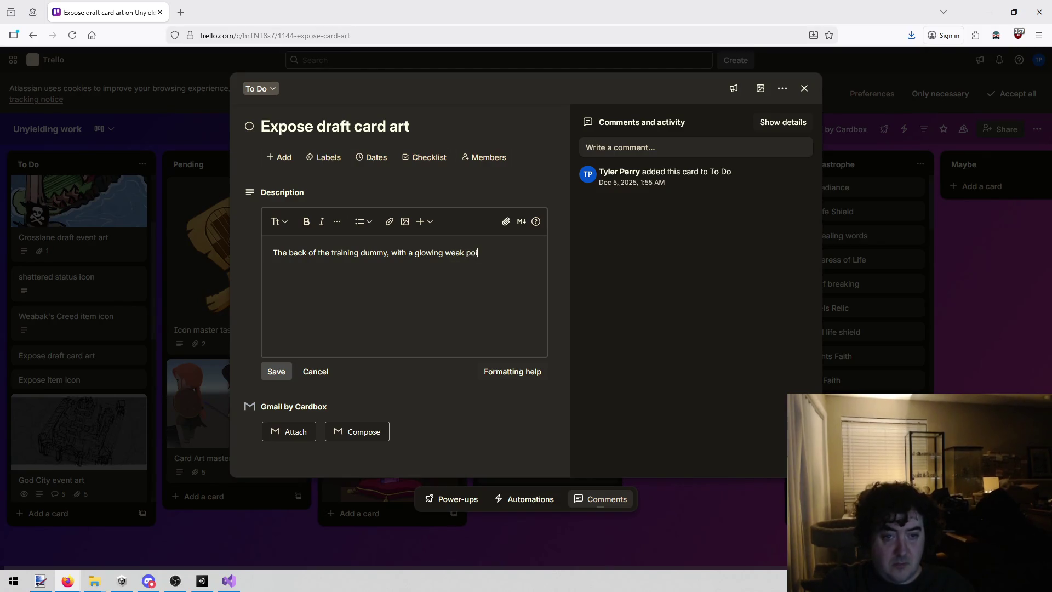
key("BackSpace")
key("BackSpace")
type("c")
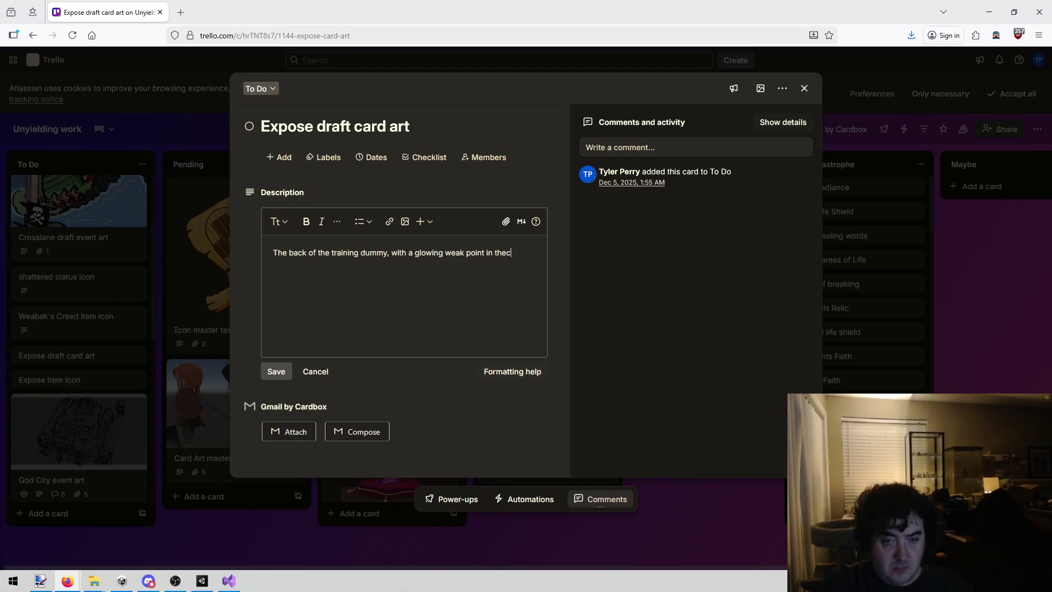
type("enter of it's back.")
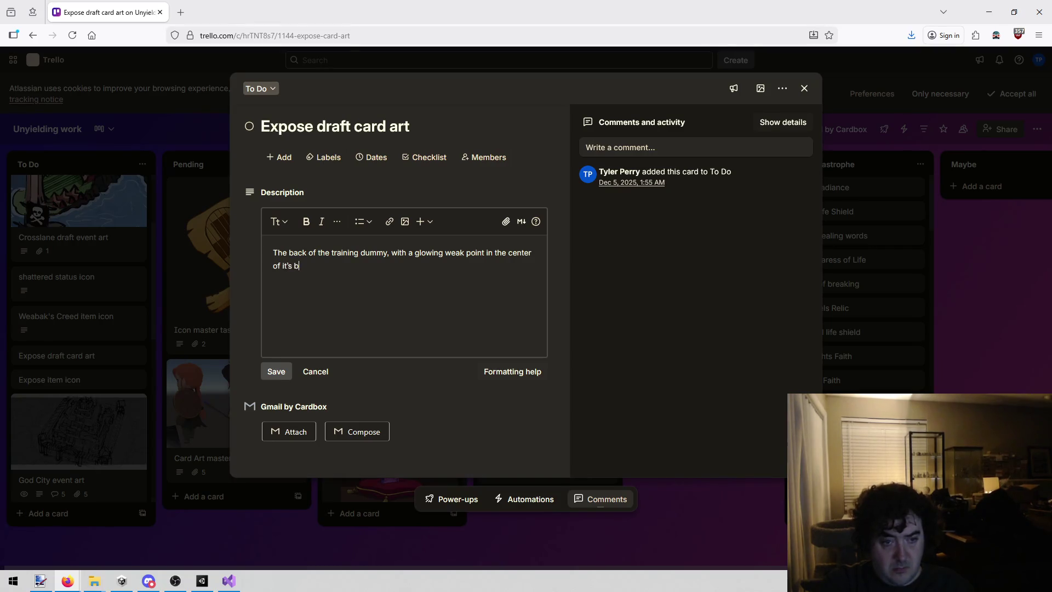
left_click(268, 373)
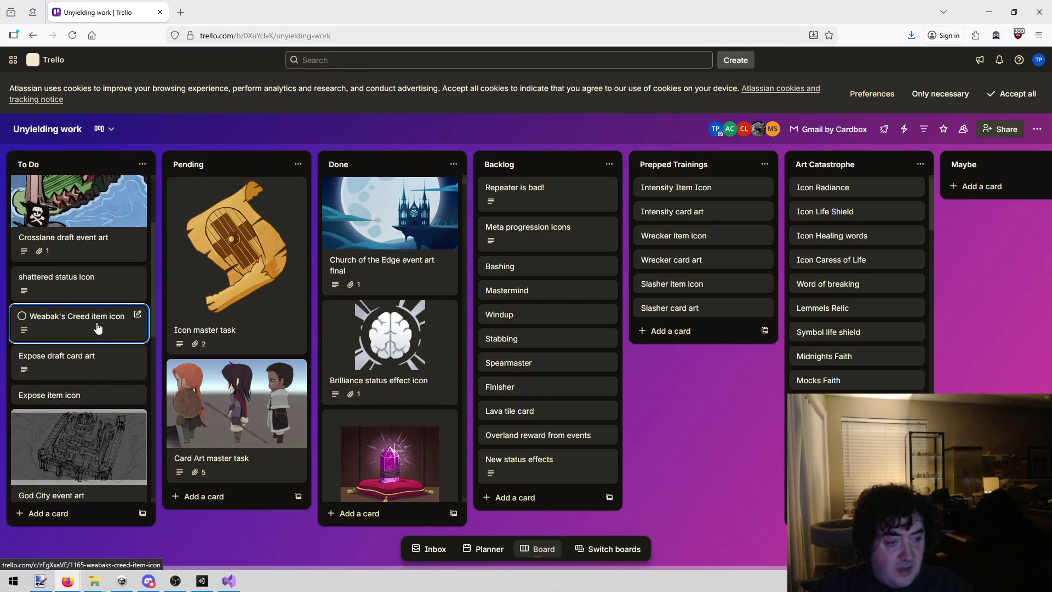
- Archive the Expose item icon card, then permanently delete it
left_click(67, 396)
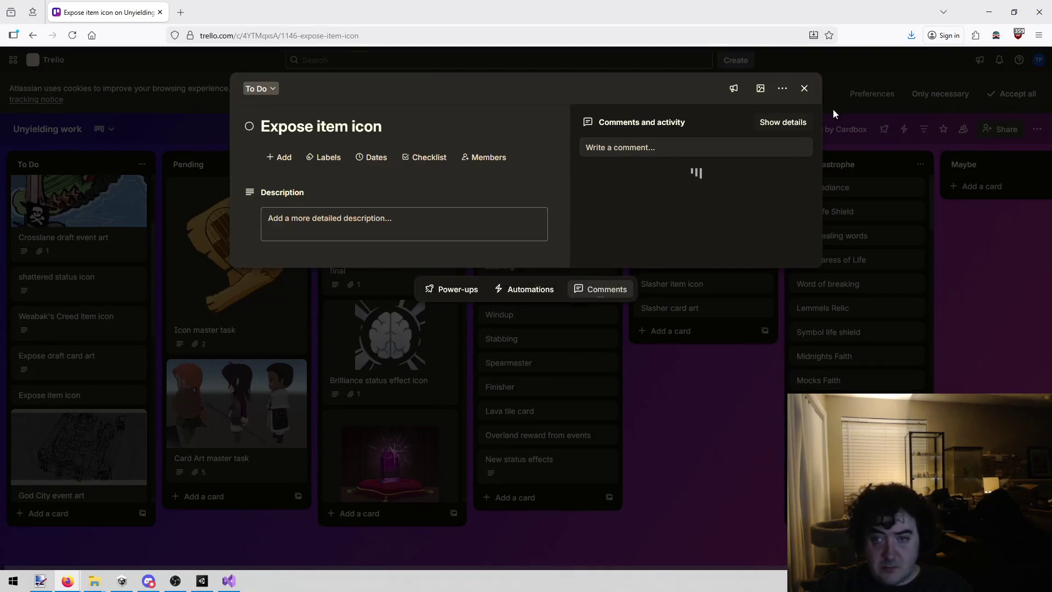
left_click(783, 88)
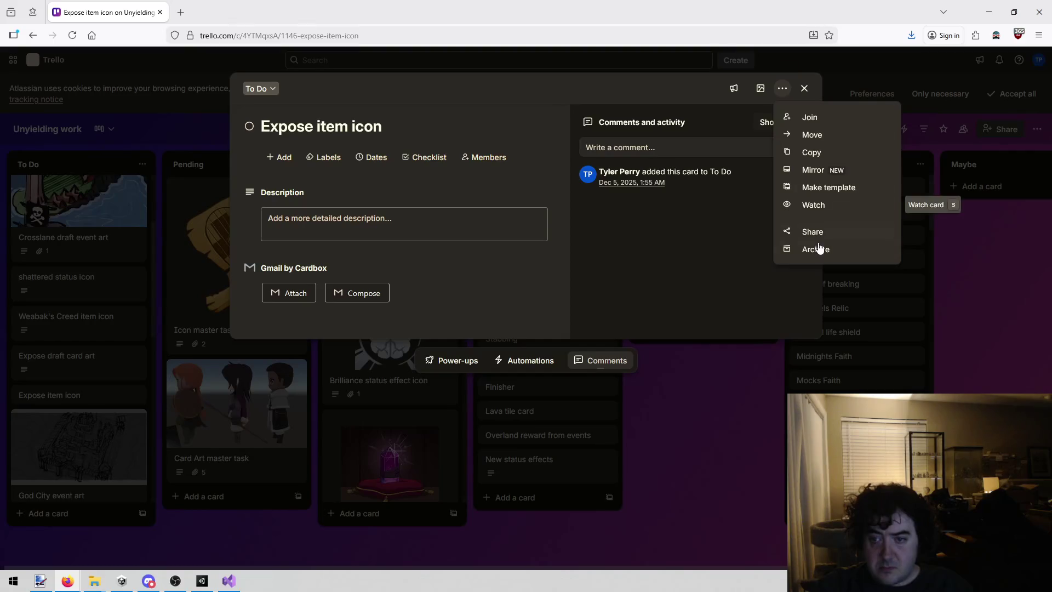
key("c")
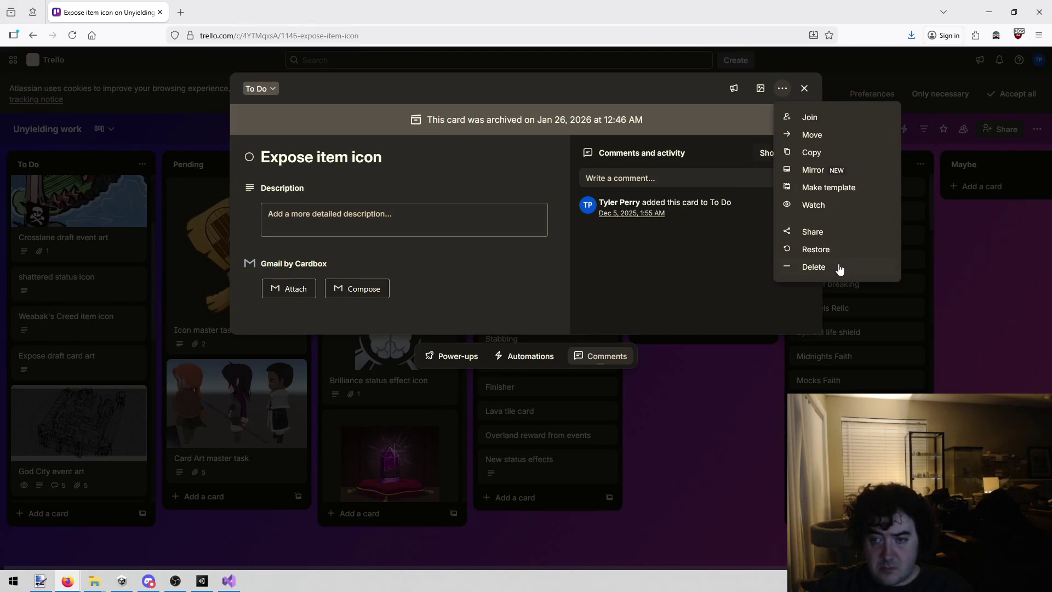
left_click(829, 268)
left_click(860, 184)
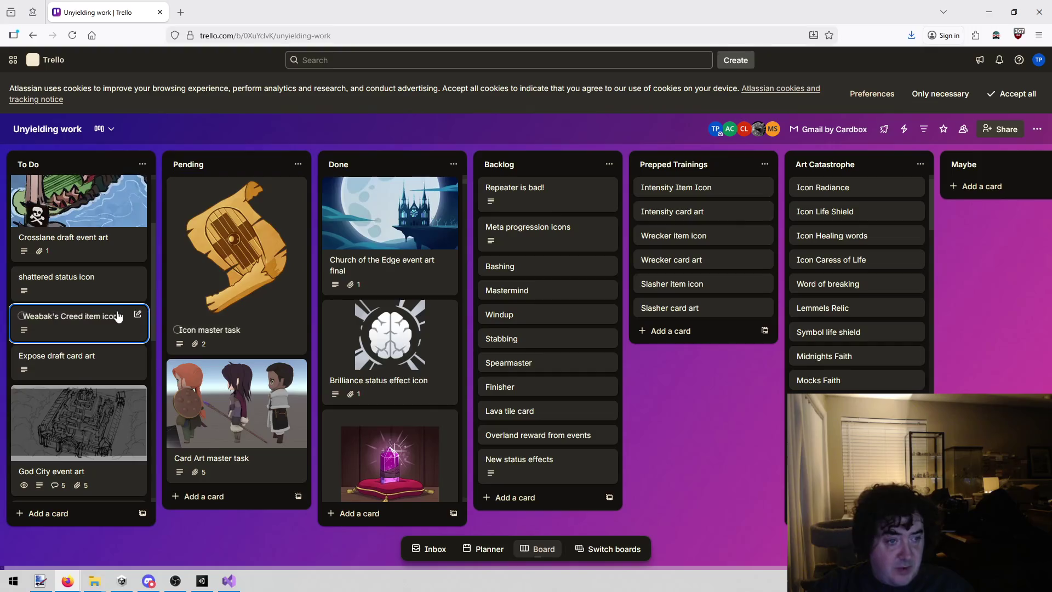
scroll(125, 311, "up", 2)
- Close paint.net in Unity and open the New Overland wip image in an image viewer
key("alt+Tab")
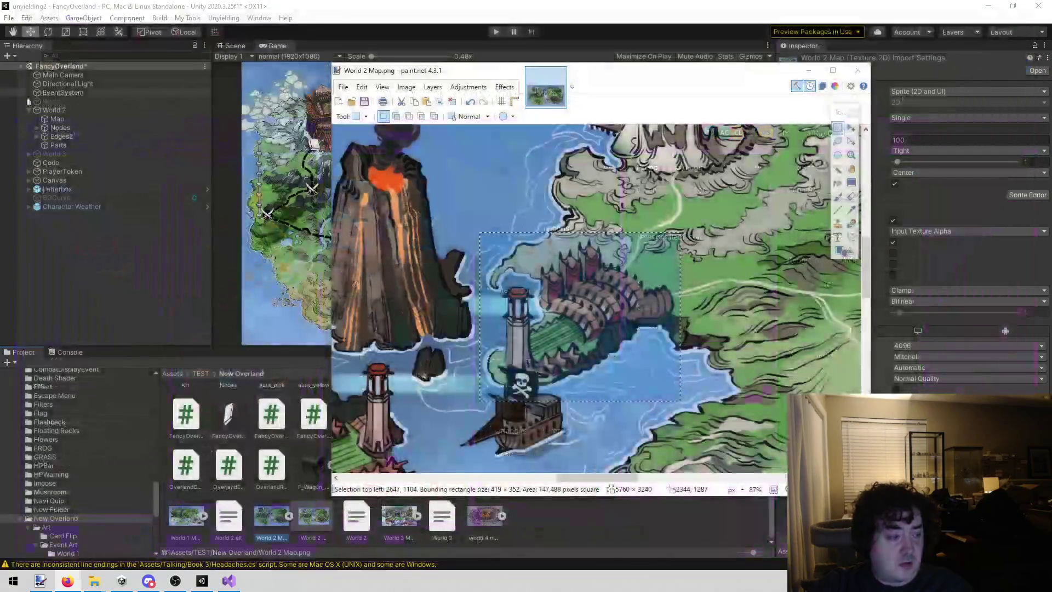
left_click(858, 70)
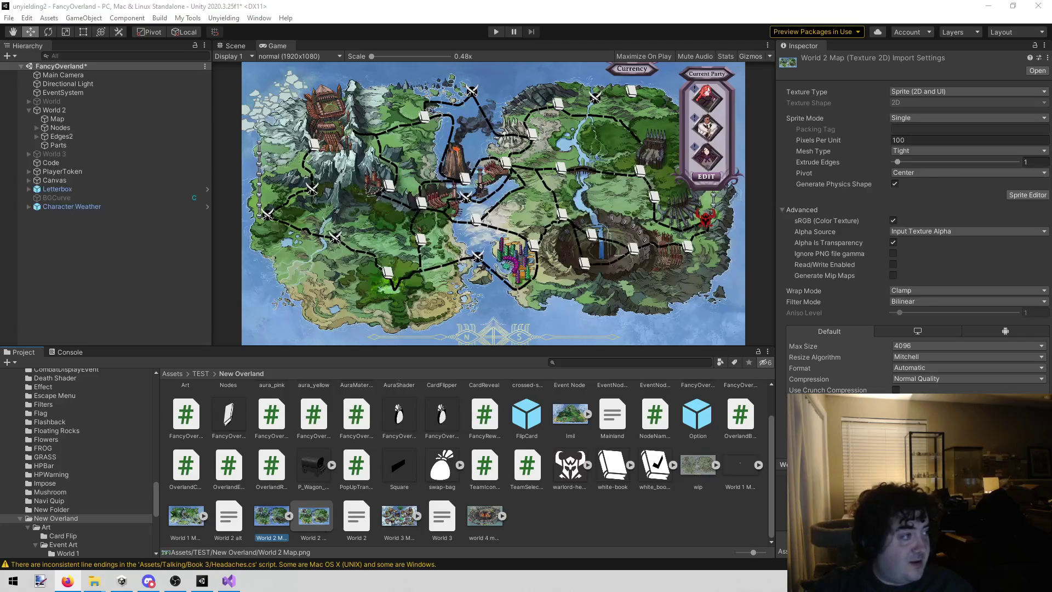
left_click(534, 508)
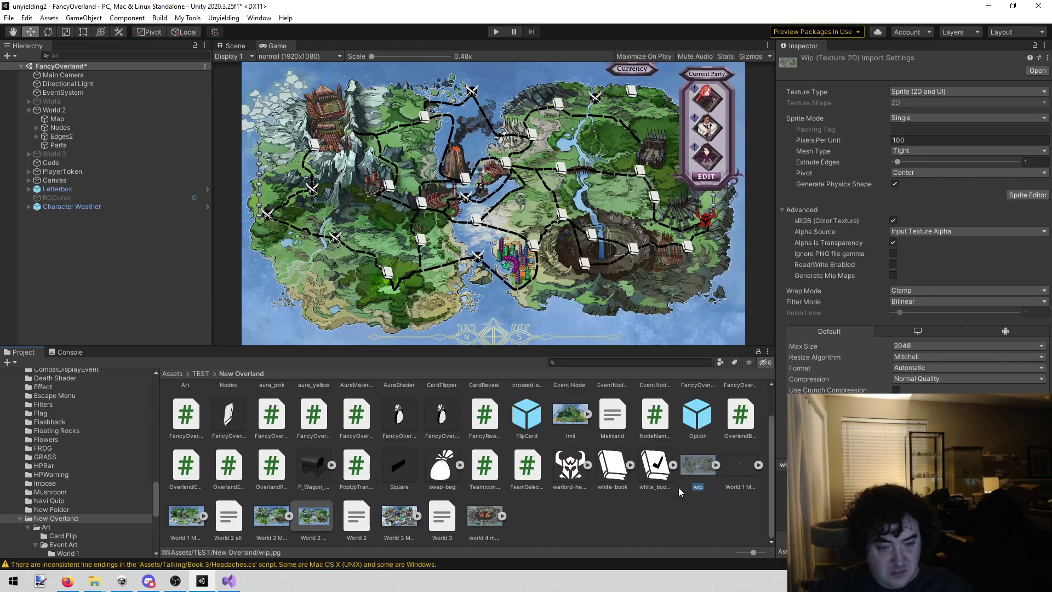
double_click(691, 459)
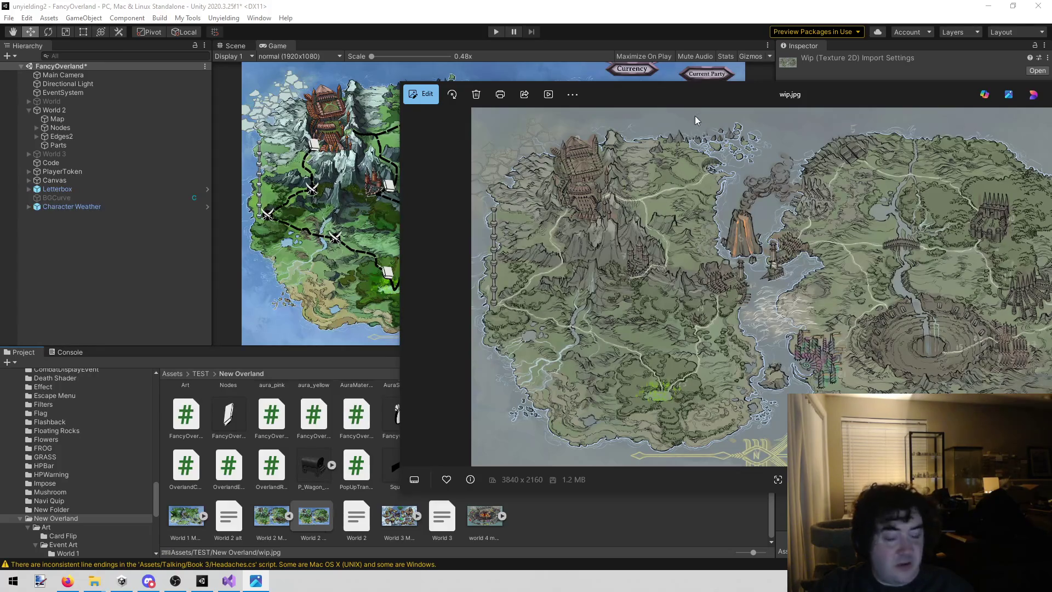
left_click_drag(837, 94, 682, 129)
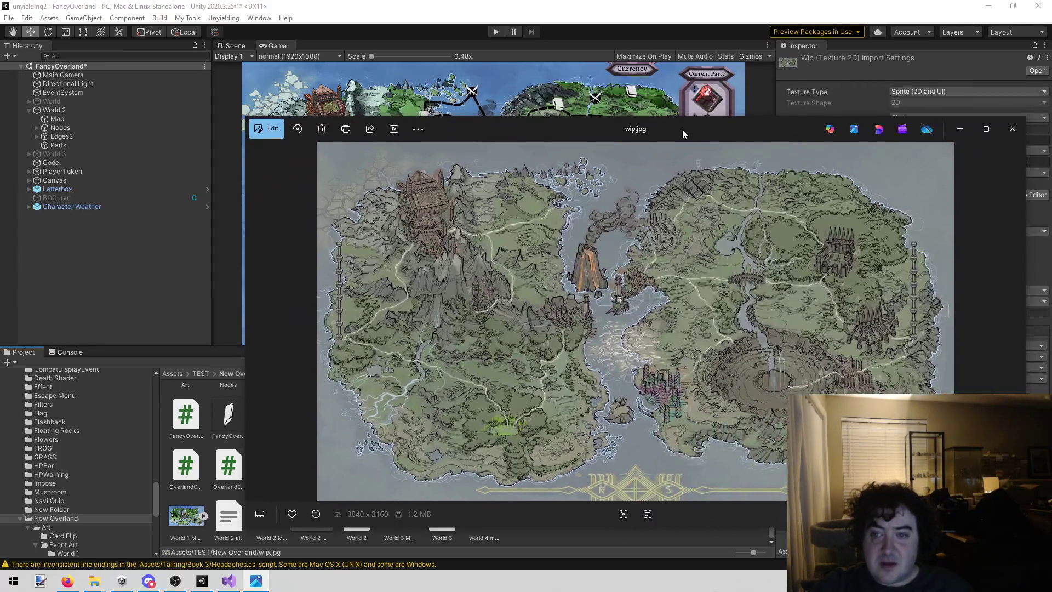
left_click(1017, 121)
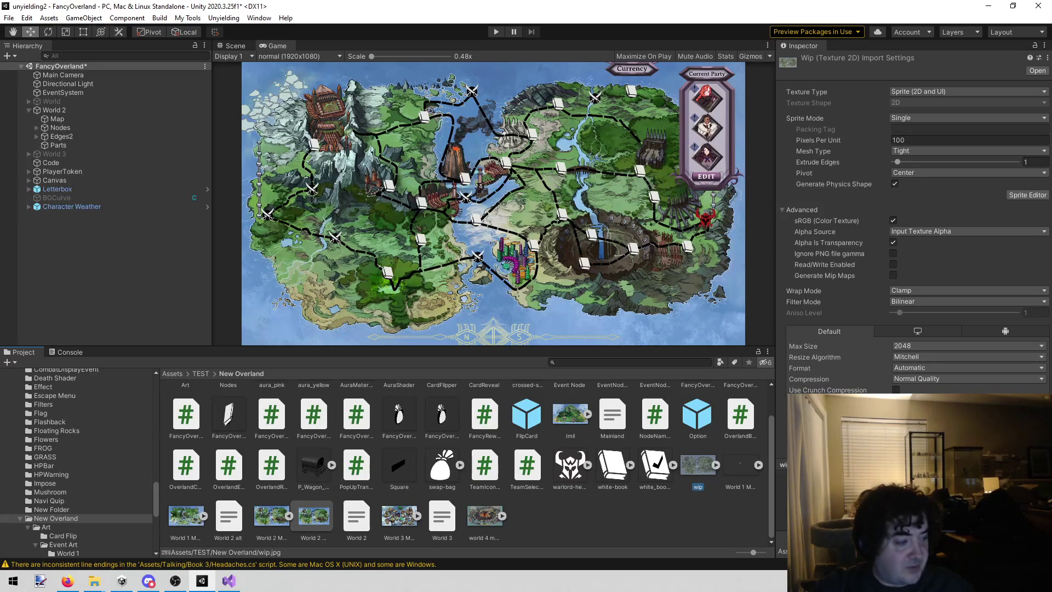
- Switch back to Unity to view the wip.jpg import settings
key("alt+Tab")
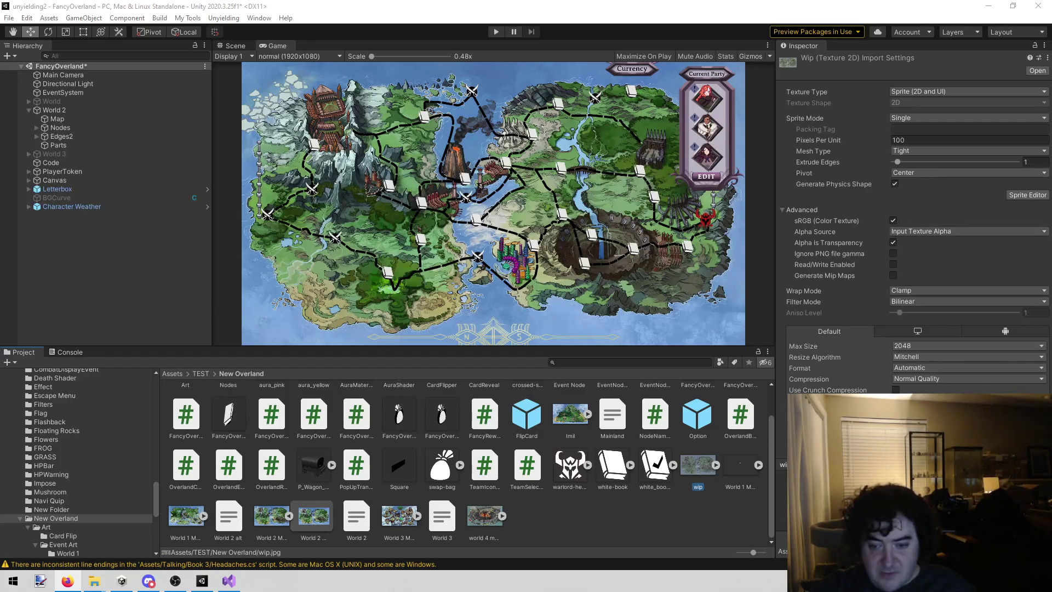
right_click(695, 469)
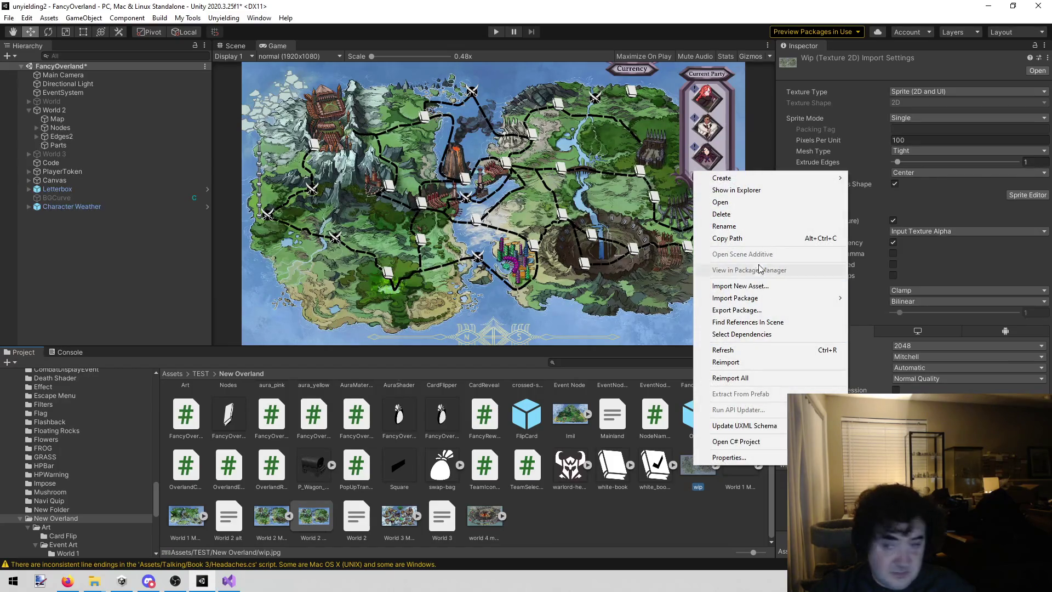
left_click(758, 190)
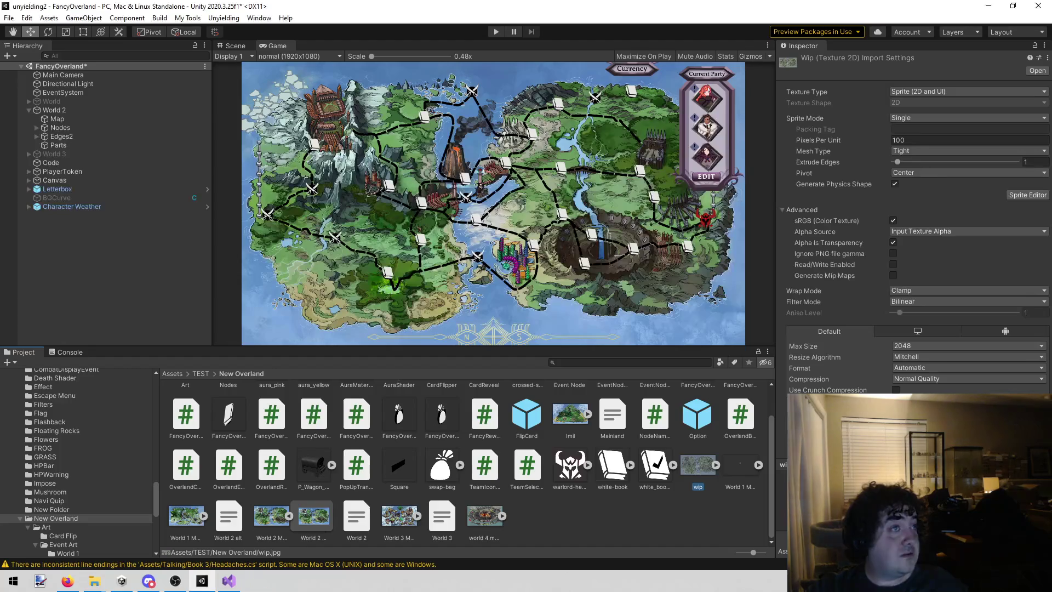
right_click(698, 467)
- Delete wip.jpg from New Overland, then go to the end of line 51 in Visual Studio
left_click(739, 215)
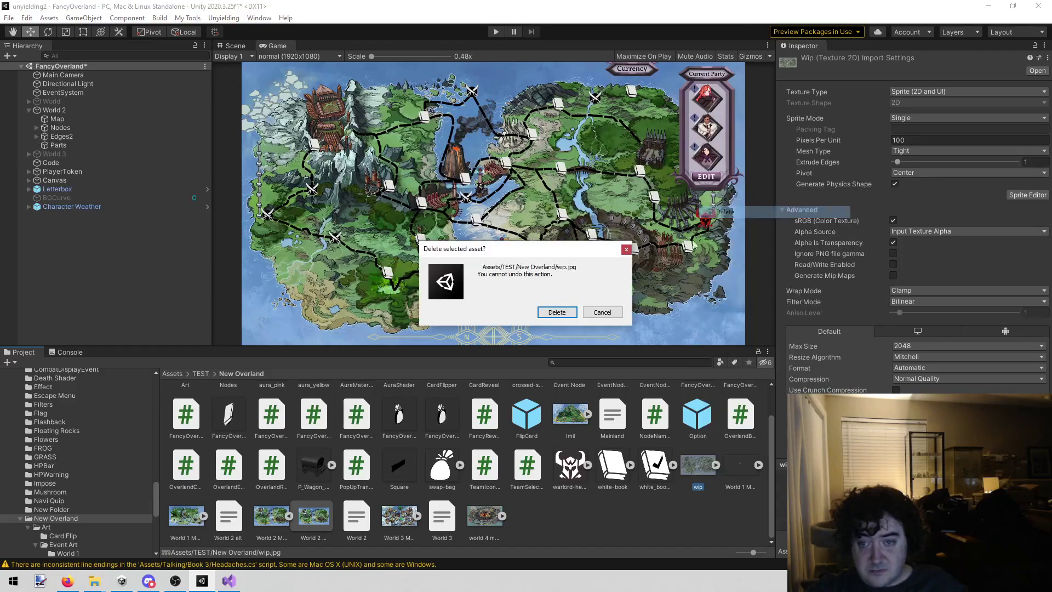
left_click(557, 313)
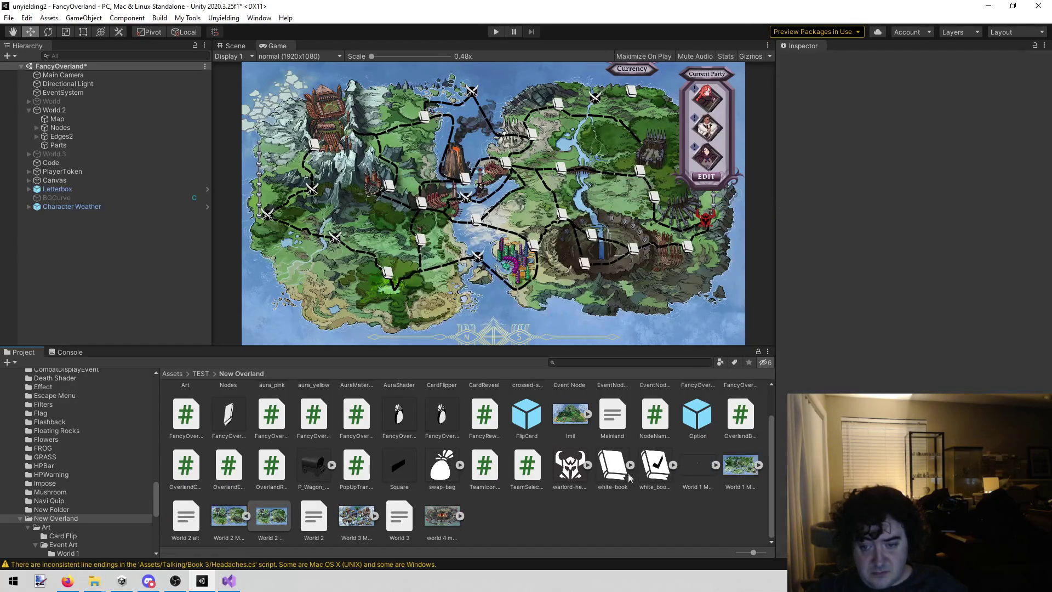
left_click(685, 471)
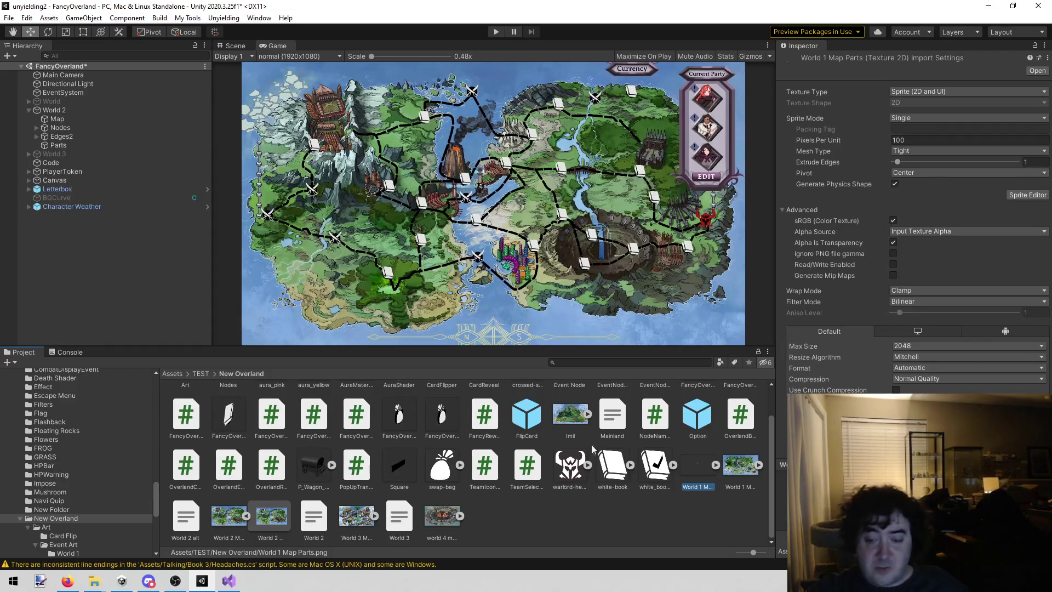
left_click(547, 530)
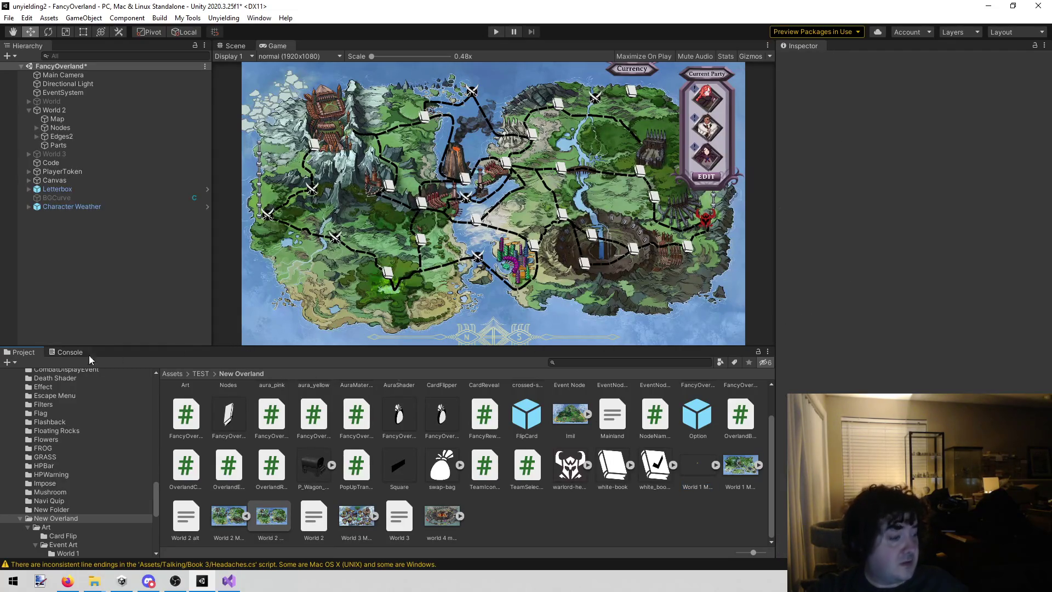
left_click(229, 580)
left_click(462, 293)
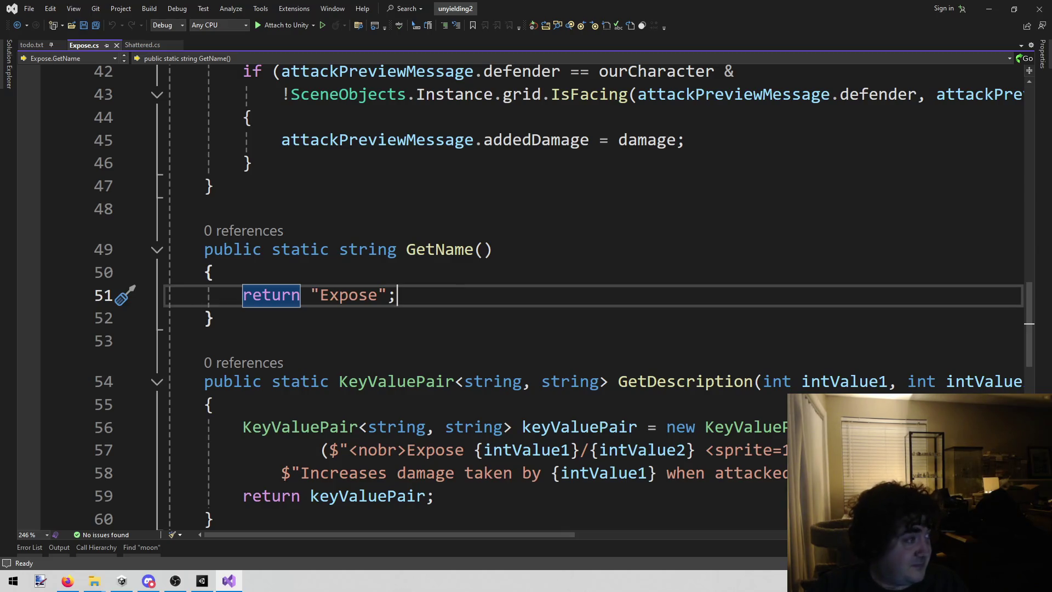
- Alt+Tab from Visual Studio to the Google Images results for 'stargate movie'
key("alt+Tab")
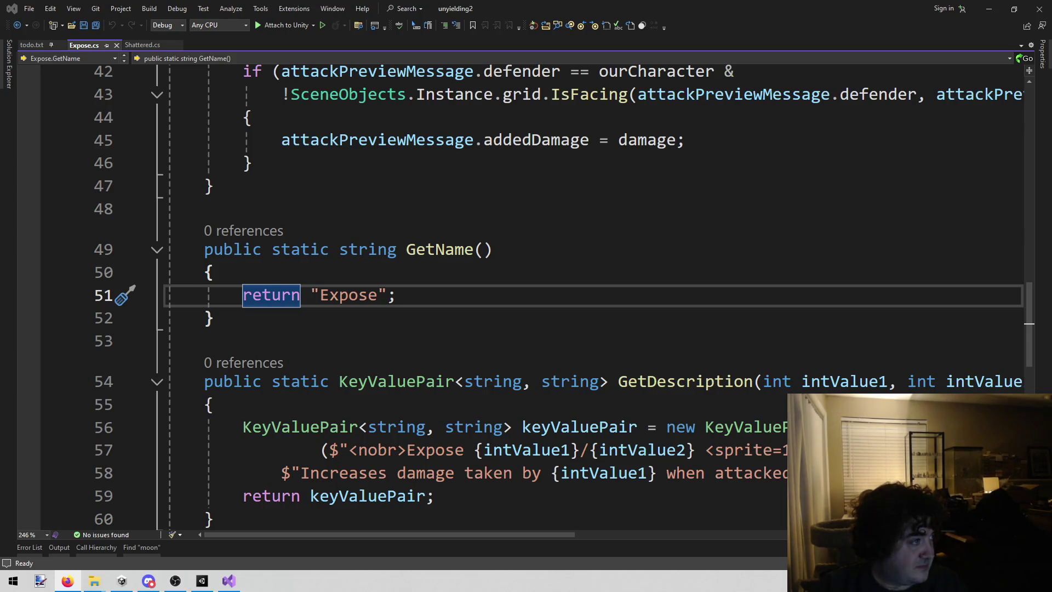
key("alt+Tab")
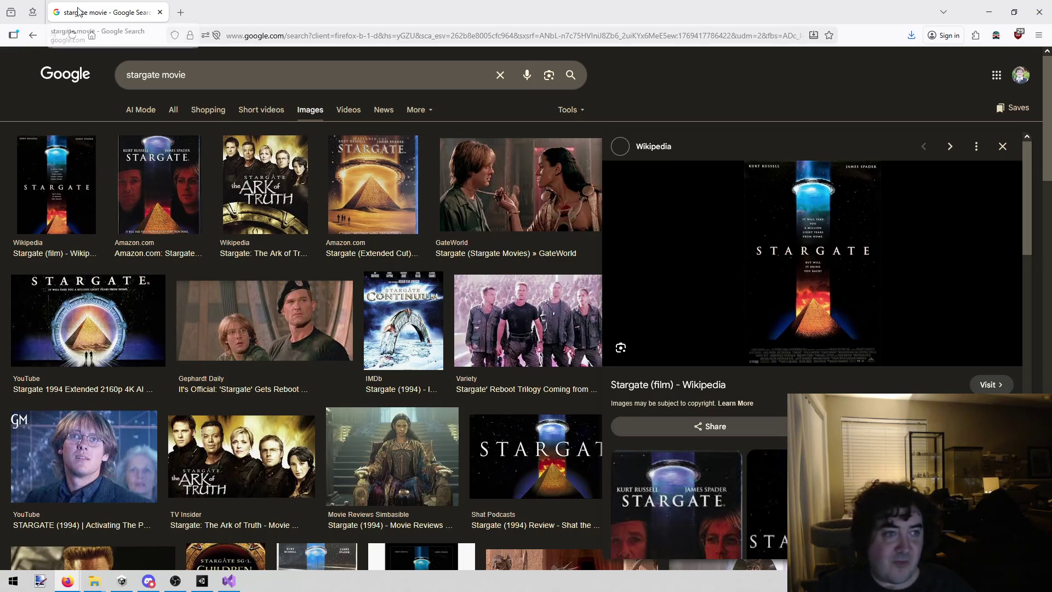
- Alt+Tab back to the Expose.cs code in Visual Studio
key("alt+Tab")
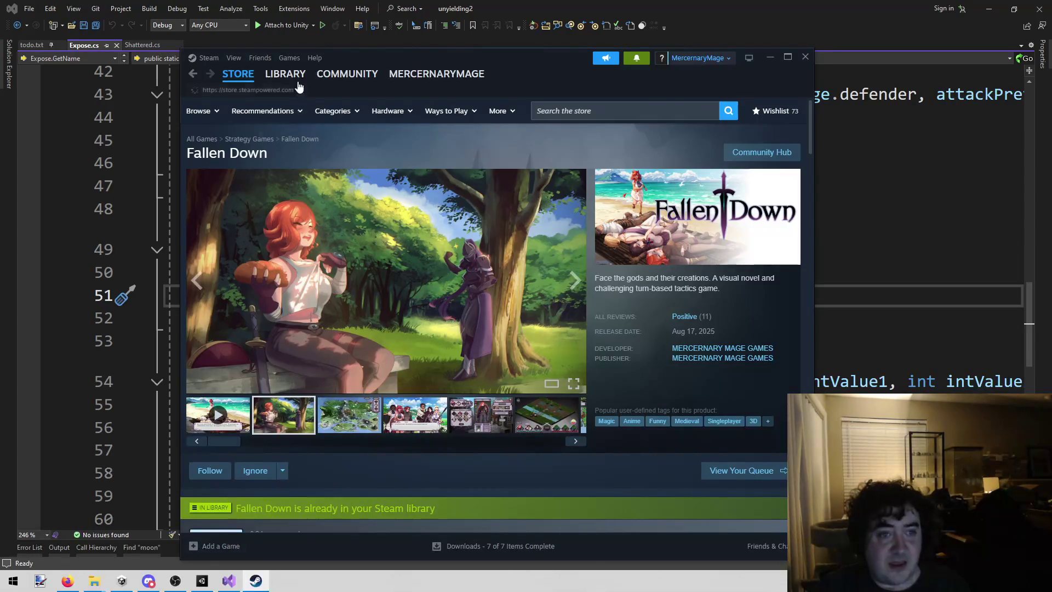
- Search the Steam library for 'xc' and open XCOM: Enemy Unknown's store page
left_click(285, 74)
double_click(230, 147)
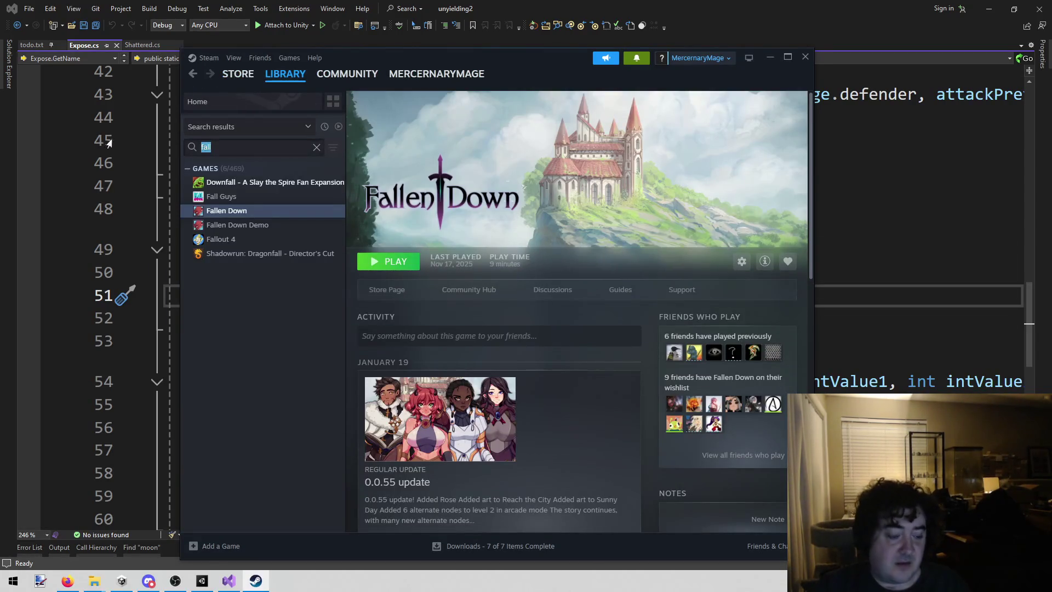
type("x-")
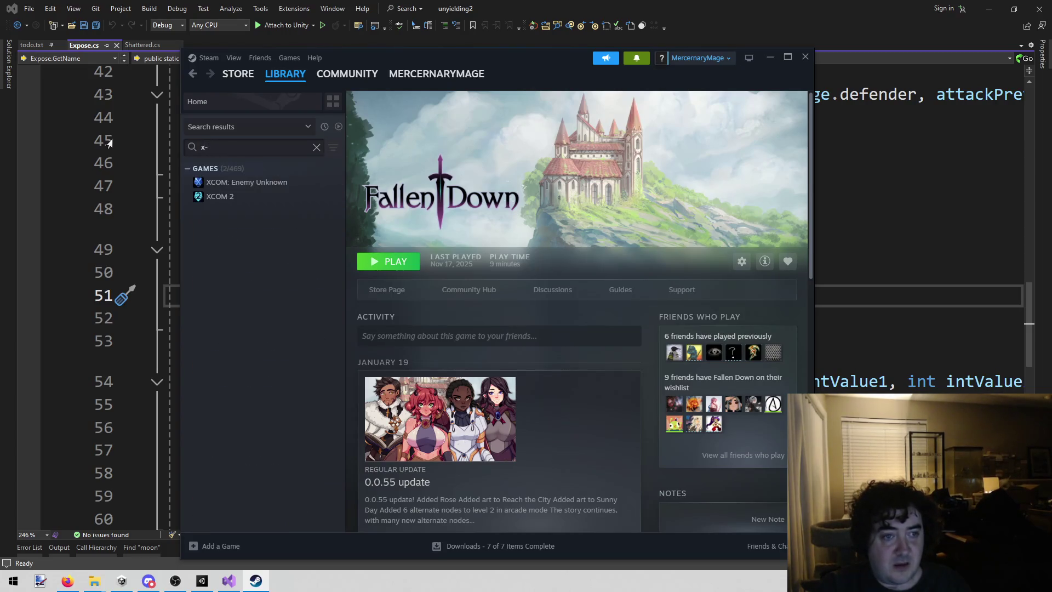
key("BackSpace")
type("c")
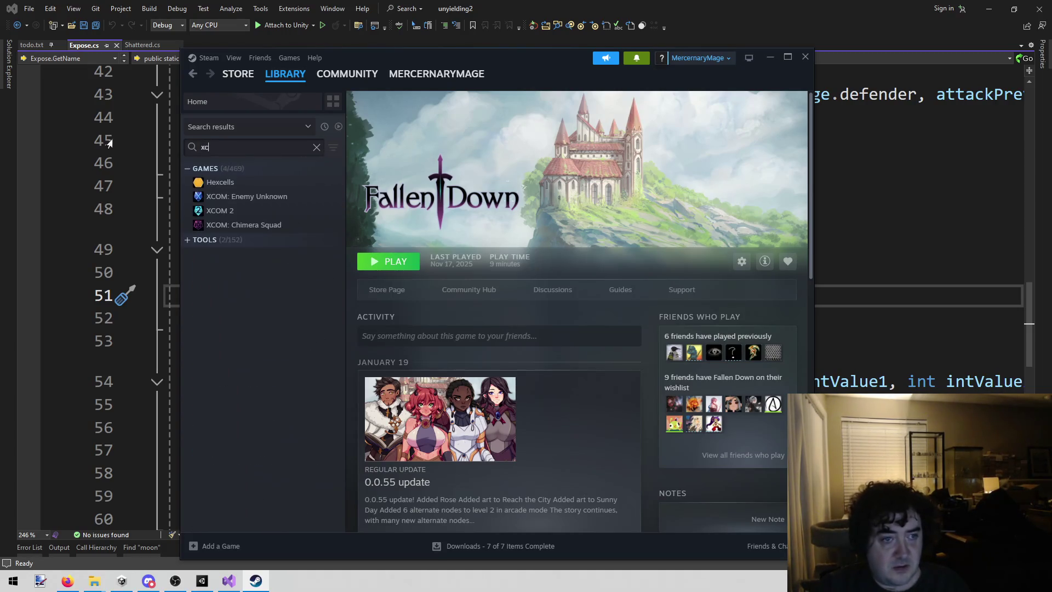
left_click(276, 199)
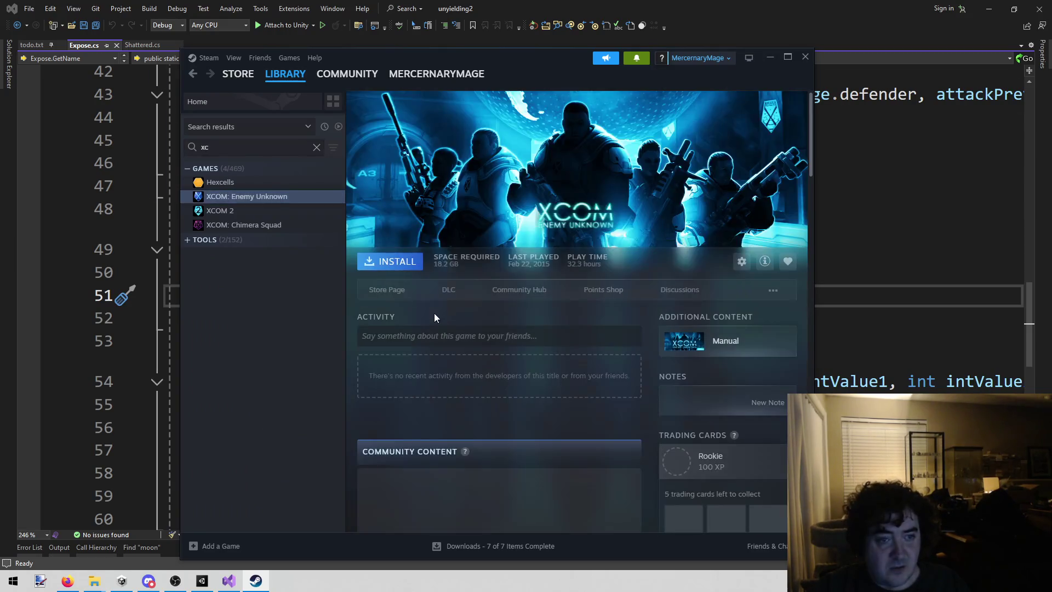
left_click(384, 291)
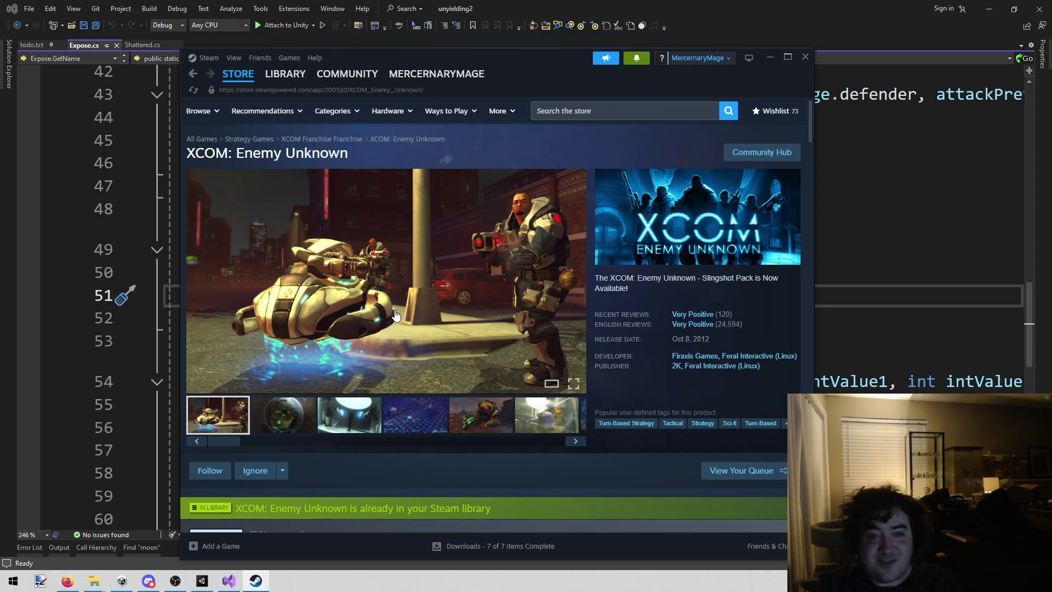
- Nudge the Steam window right and reopen the XCOM store page
mouse_move(342, 94)
left_click_drag(514, 55, 535, 57)
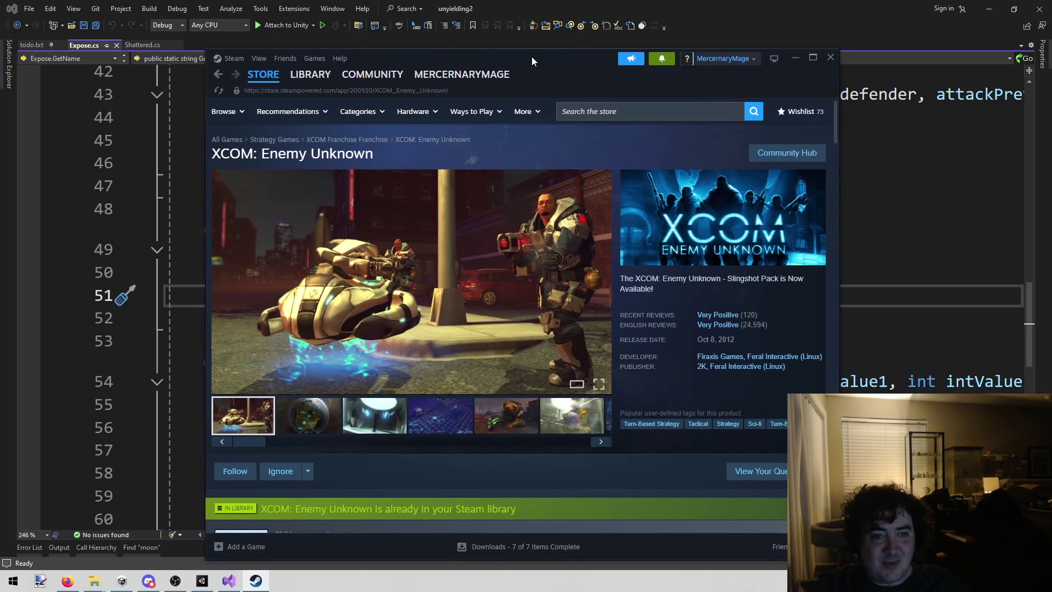
left_click(308, 76)
left_click(419, 295)
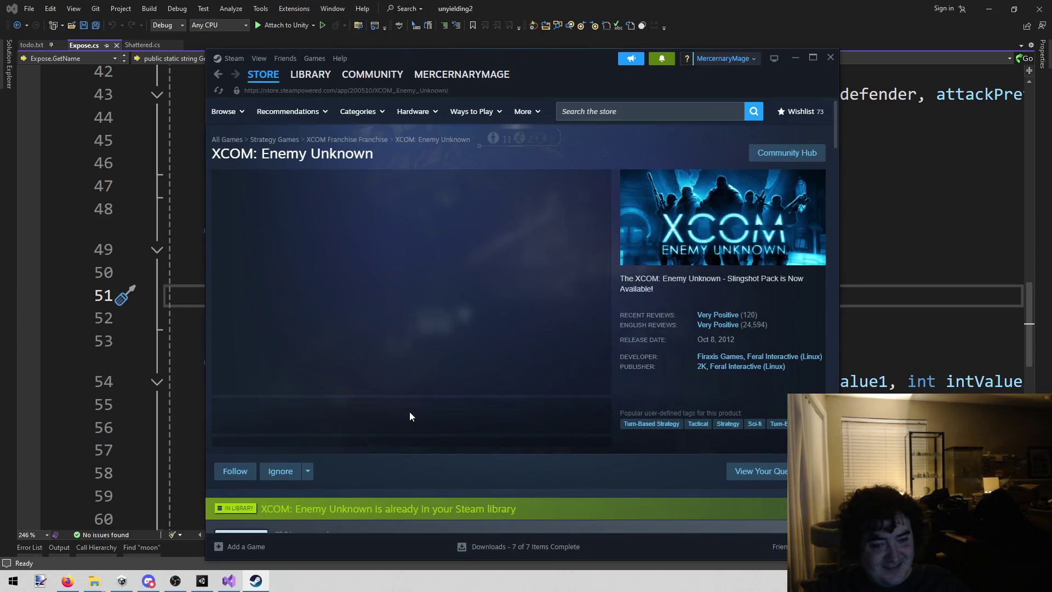
scroll(409, 412, "down", 1)
- Browse the XCOM screenshots from the third through to the globe screenshot
left_click(384, 357)
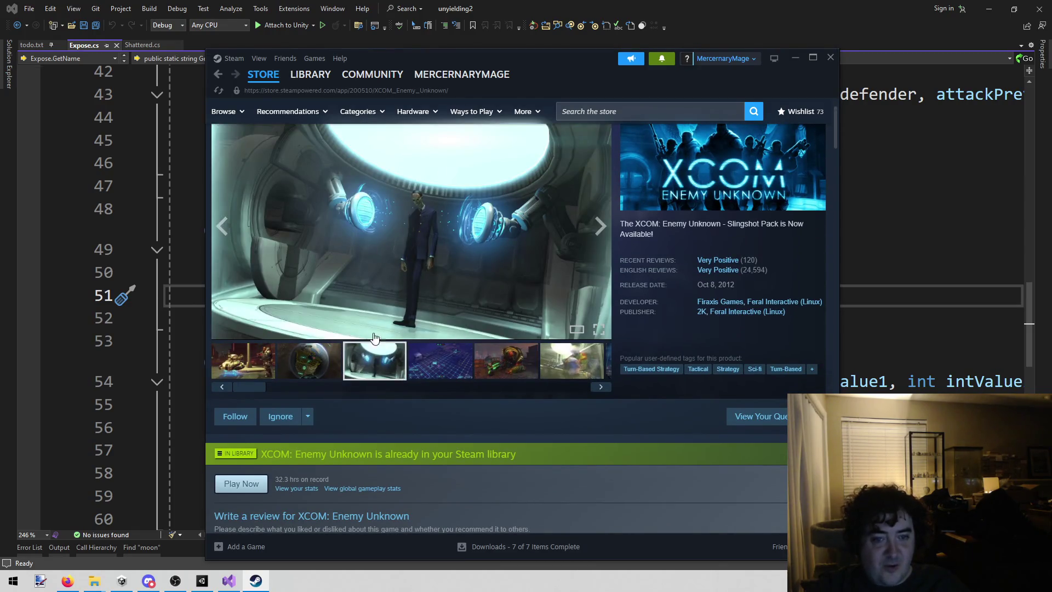
left_click(432, 357)
left_click(474, 371)
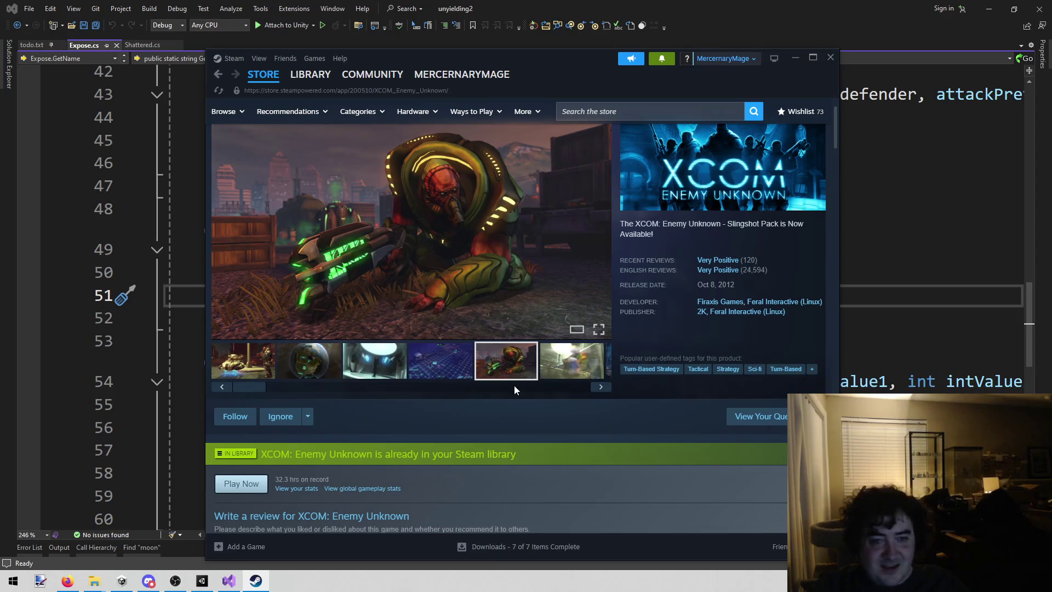
left_click(600, 387)
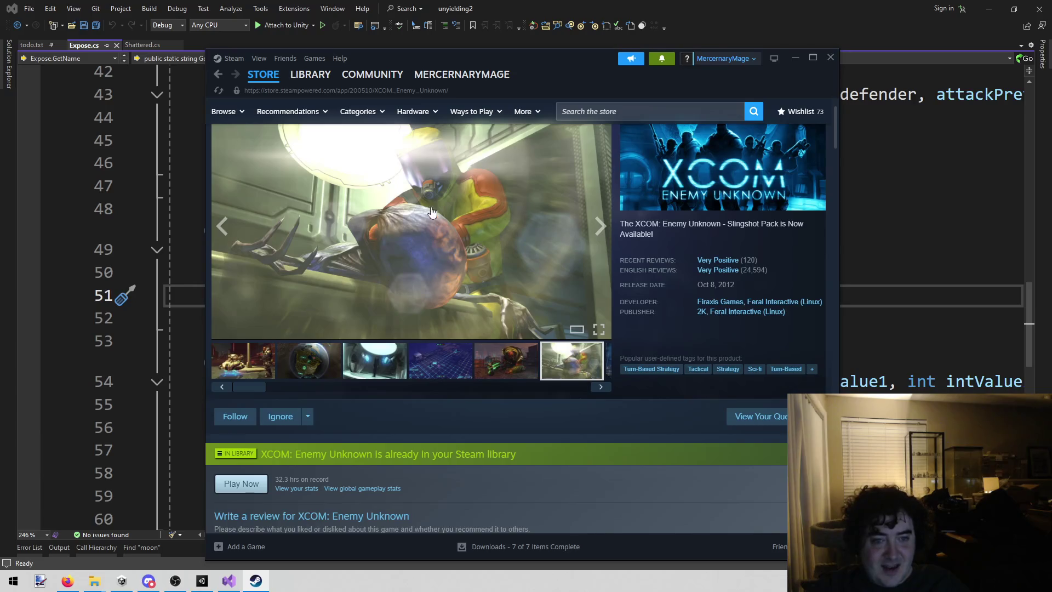
left_click(601, 388)
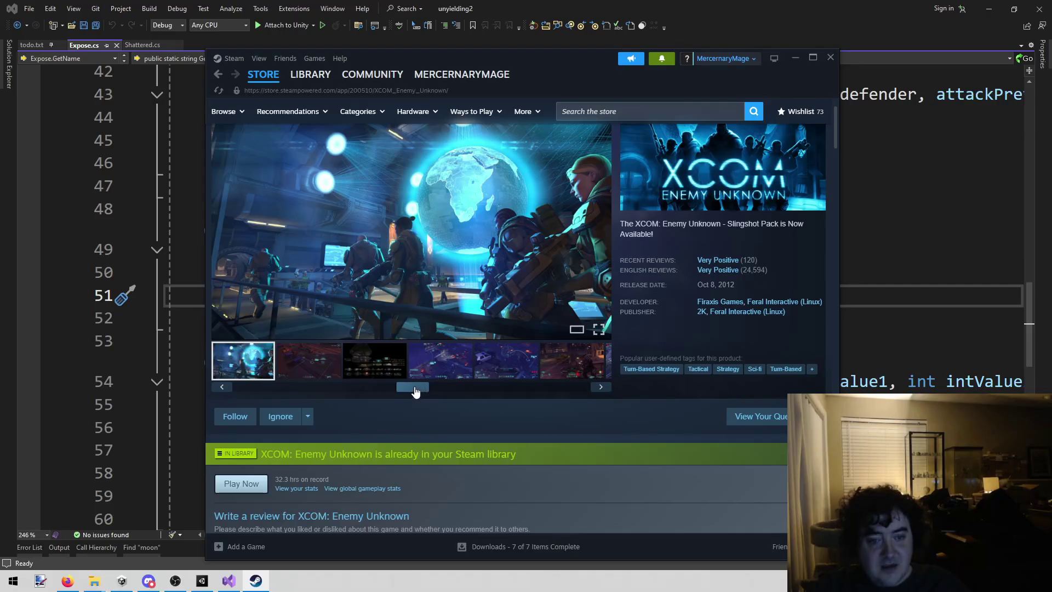
- Flip through the next screenshot set, ending on the police car street scene
left_click(291, 373)
left_click(386, 370)
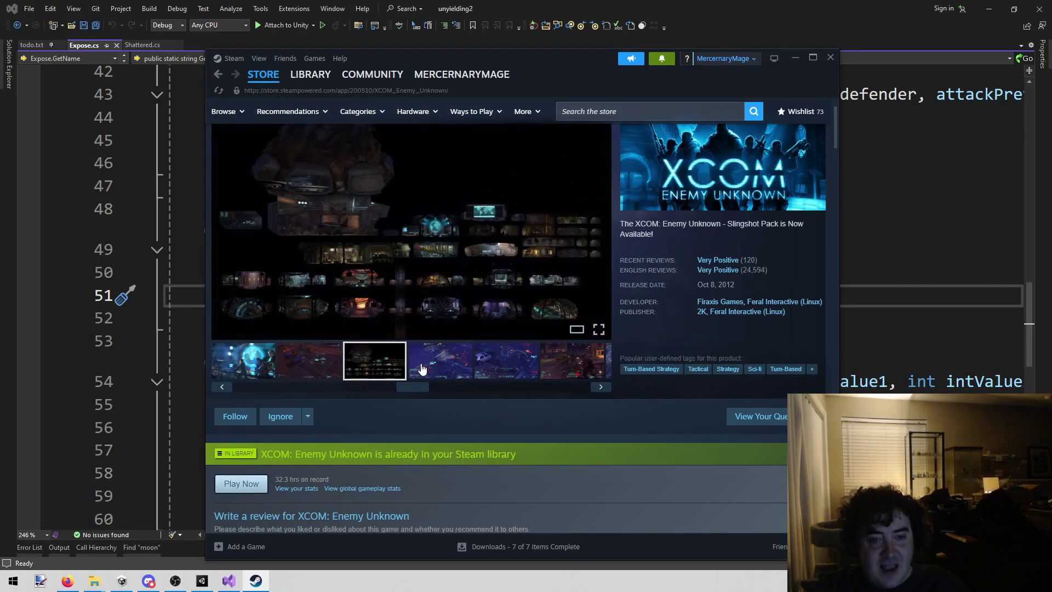
left_click(439, 366)
left_click(518, 372)
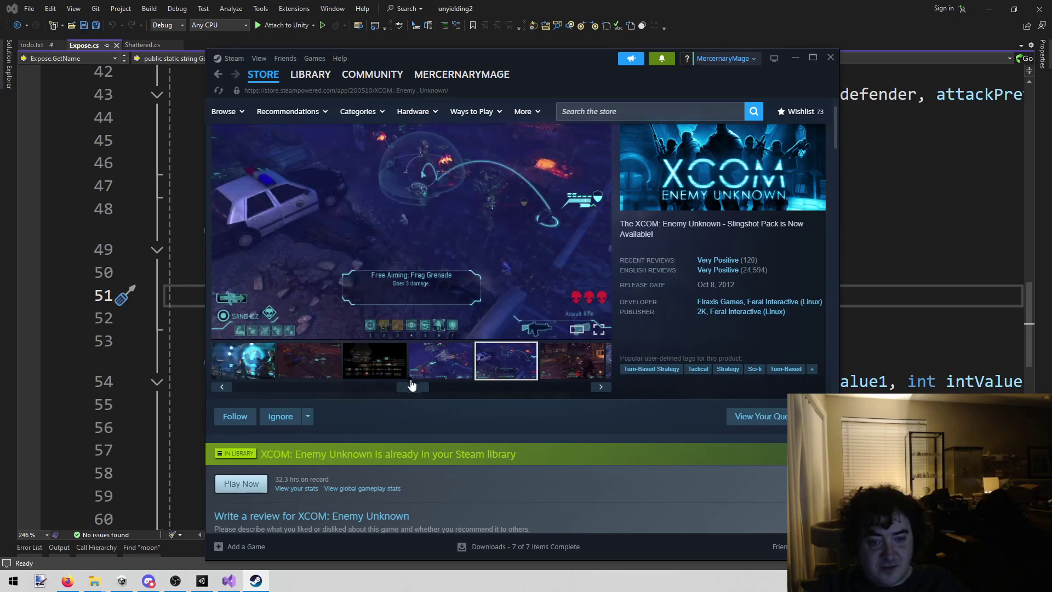
left_click_drag(407, 390, 449, 393)
left_click(466, 364)
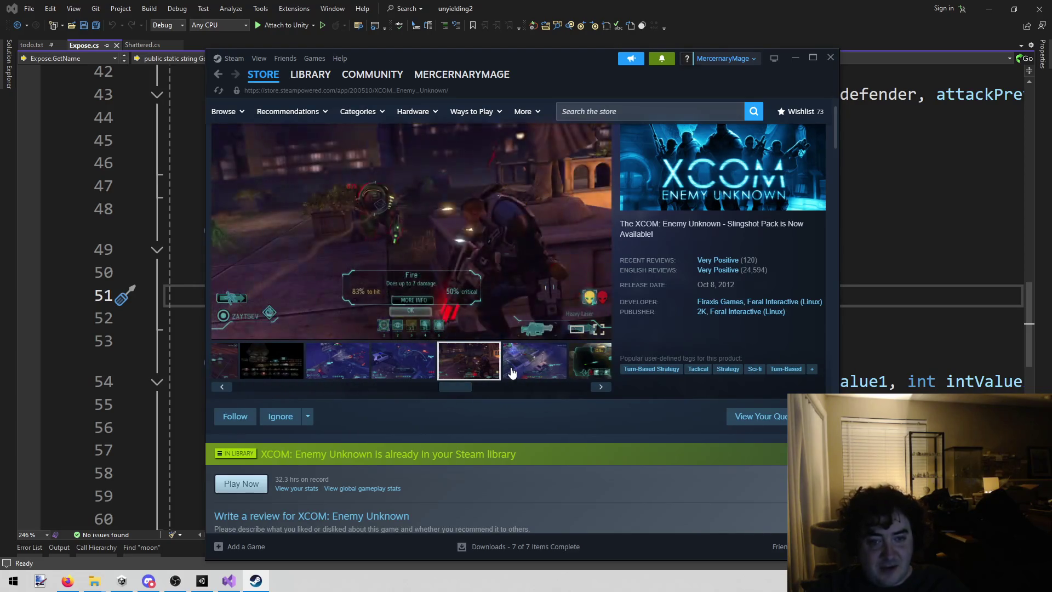
left_click(511, 372)
left_click_drag(454, 387, 509, 386)
left_click(477, 361)
left_click(516, 364)
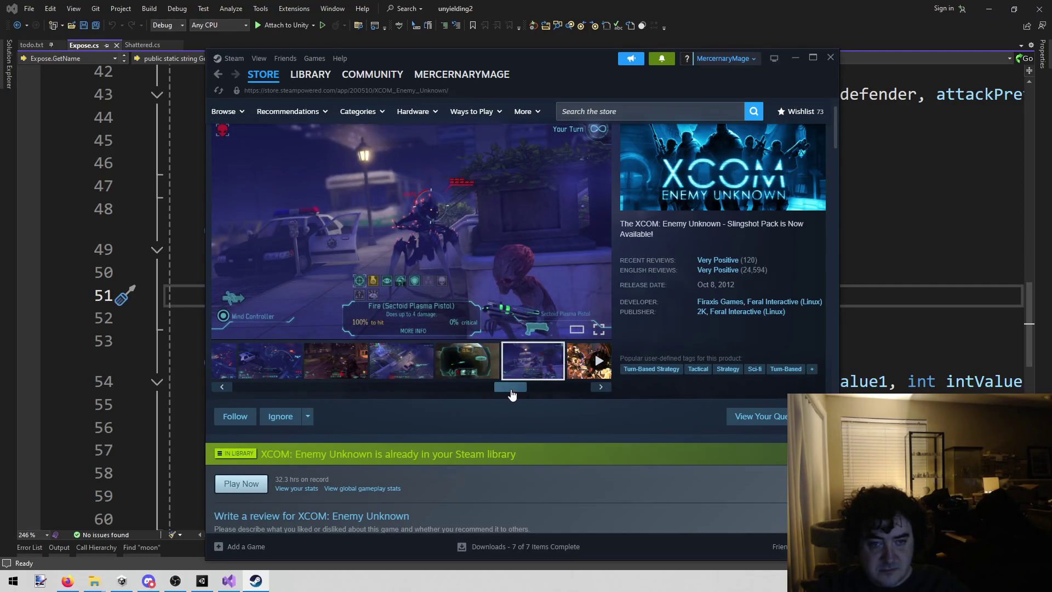
left_click_drag(511, 389, 501, 386)
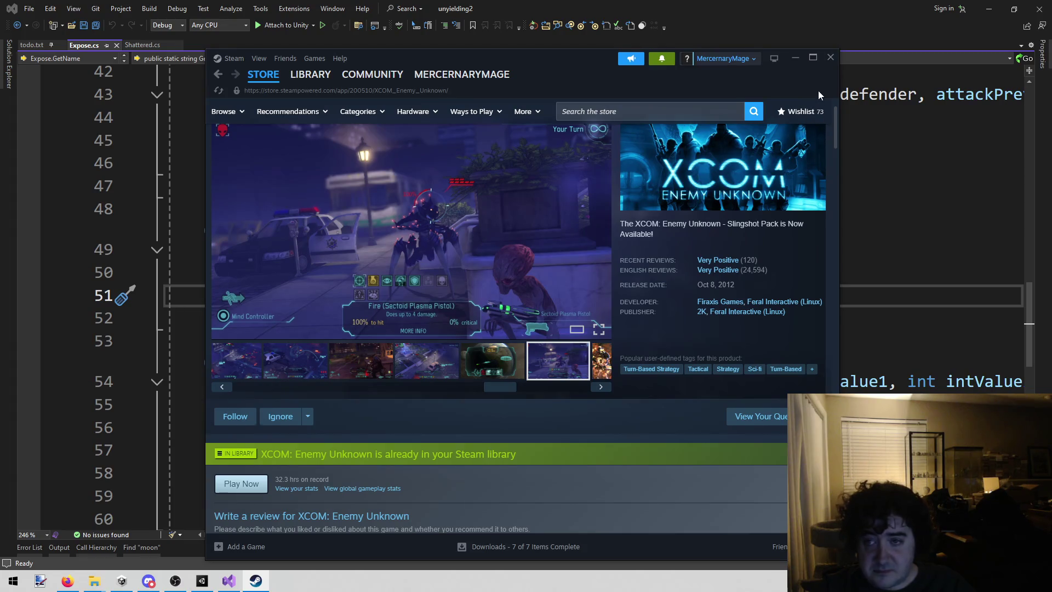
left_click(830, 57)
left_click(664, 323)
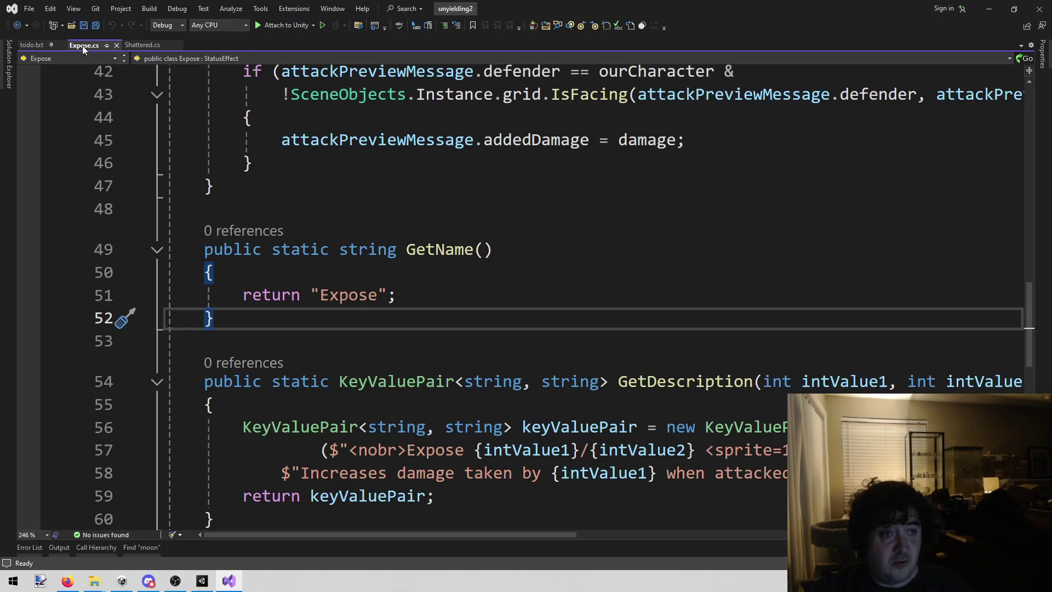
- Show todo.txt and close the Shattered.cs and Expose.cs tabs
left_click(19, 45)
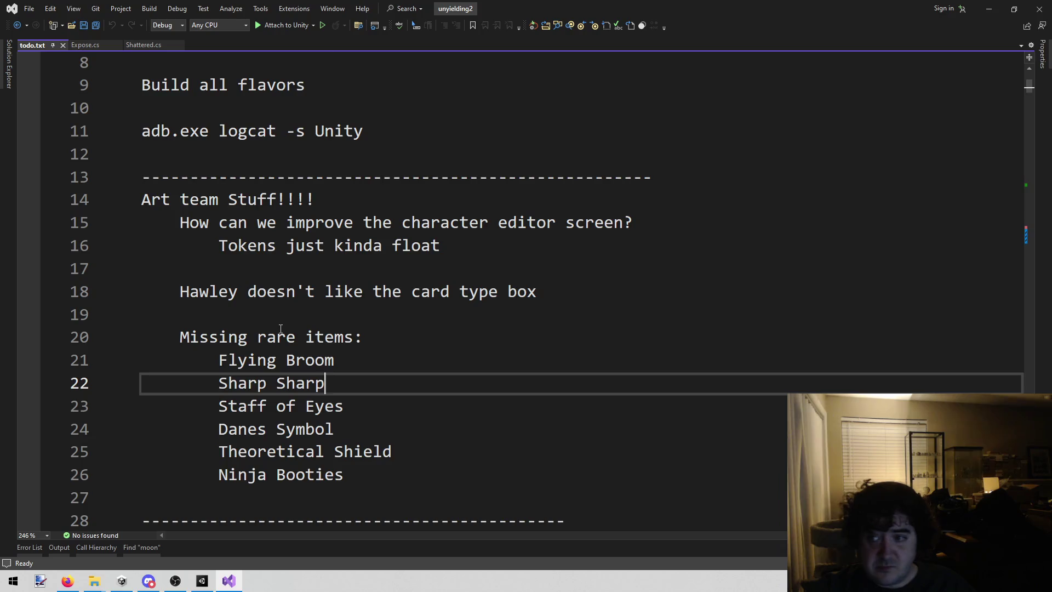
scroll(282, 328, "down", 3)
scroll(282, 328, "up", 2)
left_click(146, 46)
middle_click(146, 46)
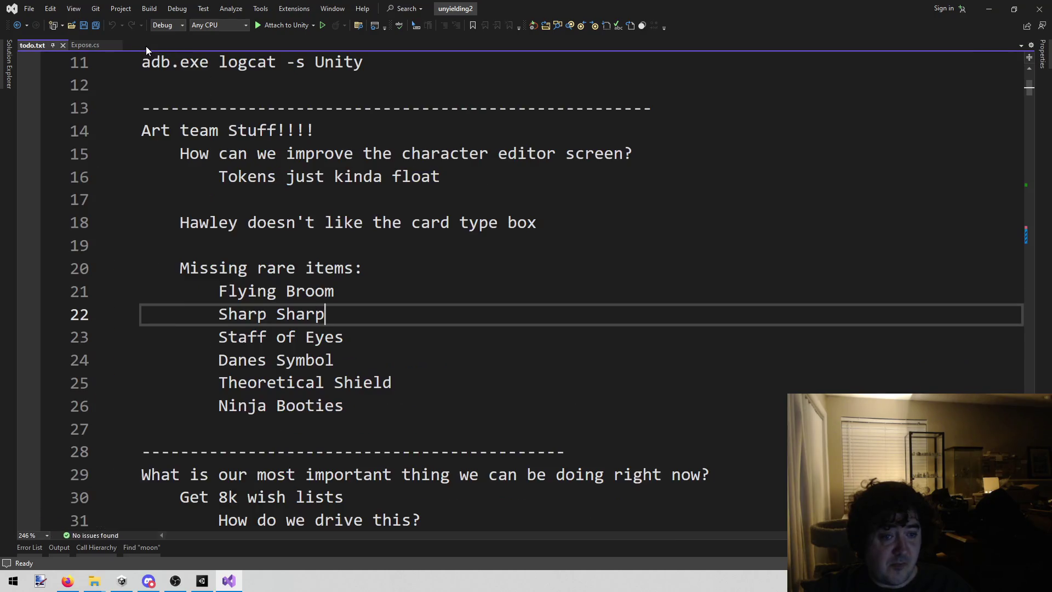
middle_click(83, 47)
- Scroll down through the todo.txt notes
scroll(375, 422, "down", 10)
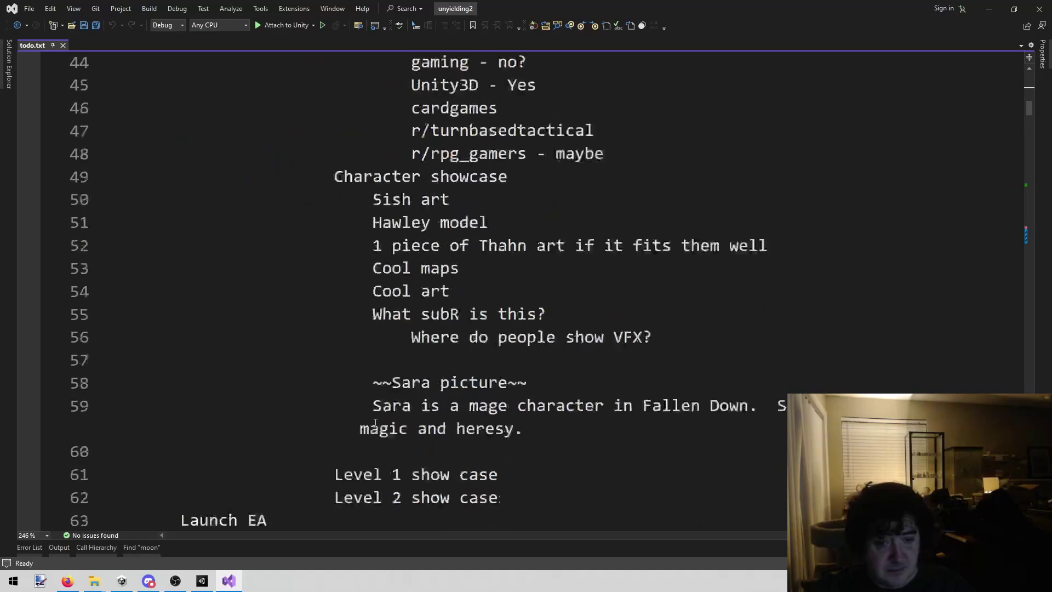
scroll(375, 423, "down", 14)
scroll(373, 416, "down", 12)
scroll(371, 413, "down", 16)
scroll(366, 415, "down", 8)
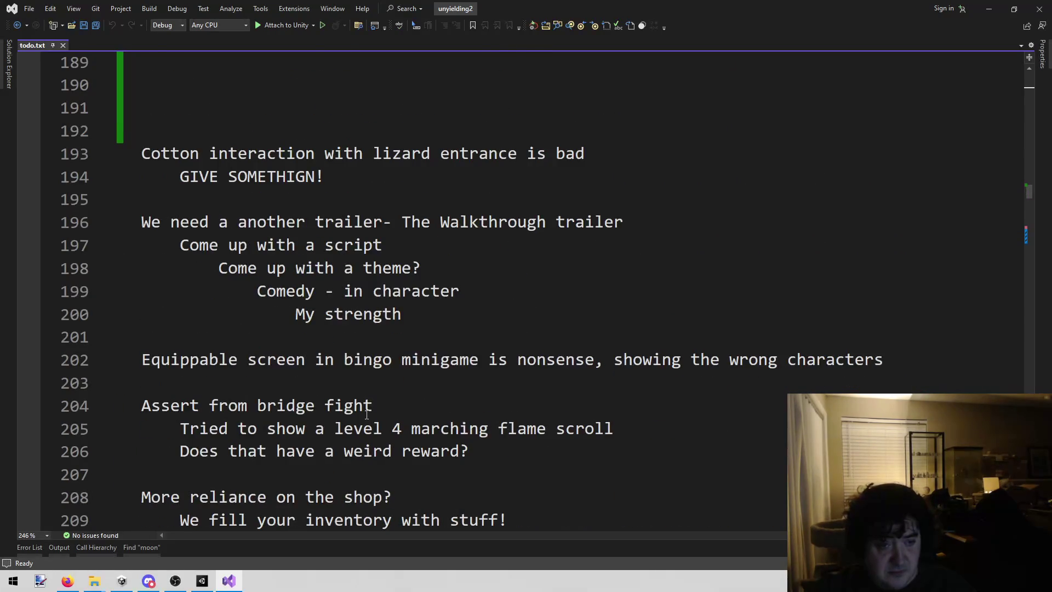
scroll(366, 414, "down", 3)
- Search todo.txt for 'lava' to jump to the lava monster entry
key("ctrl+f")
type("la")
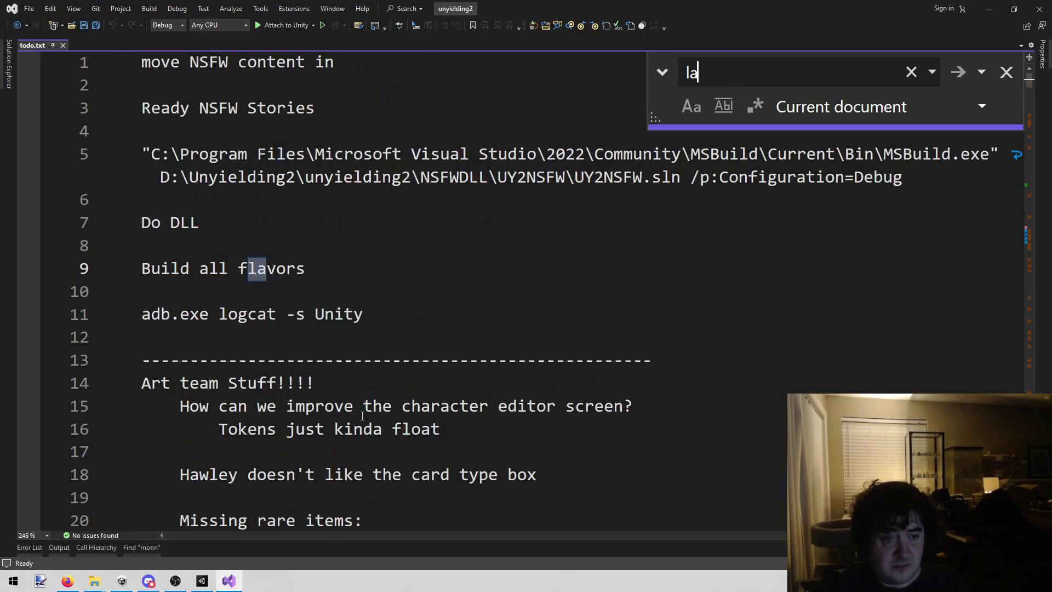
type("va")
key("Escape")
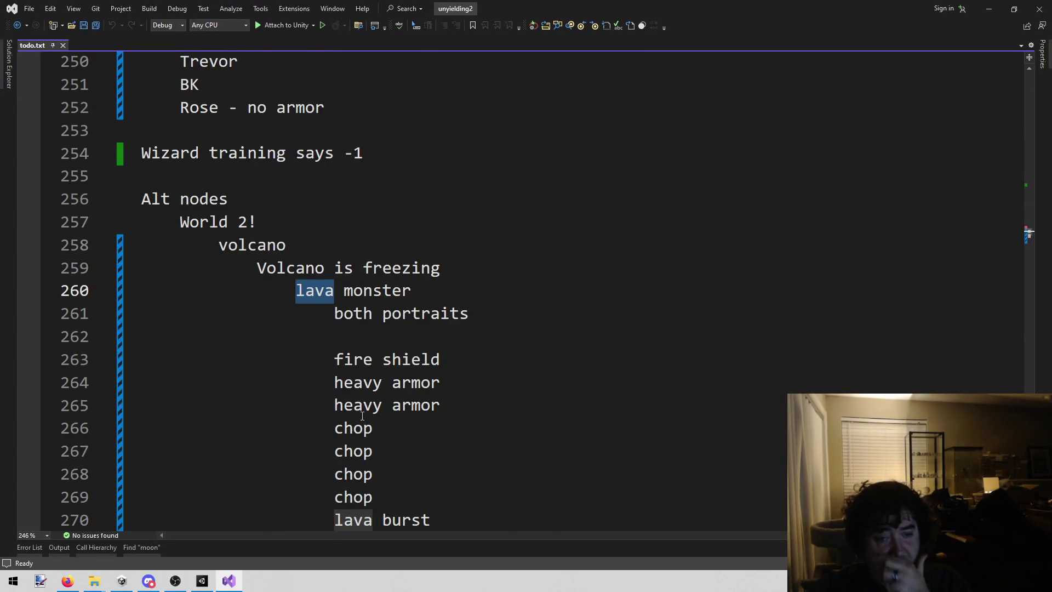
scroll(362, 415, "down", 4)
scroll(362, 415, "up", 1)
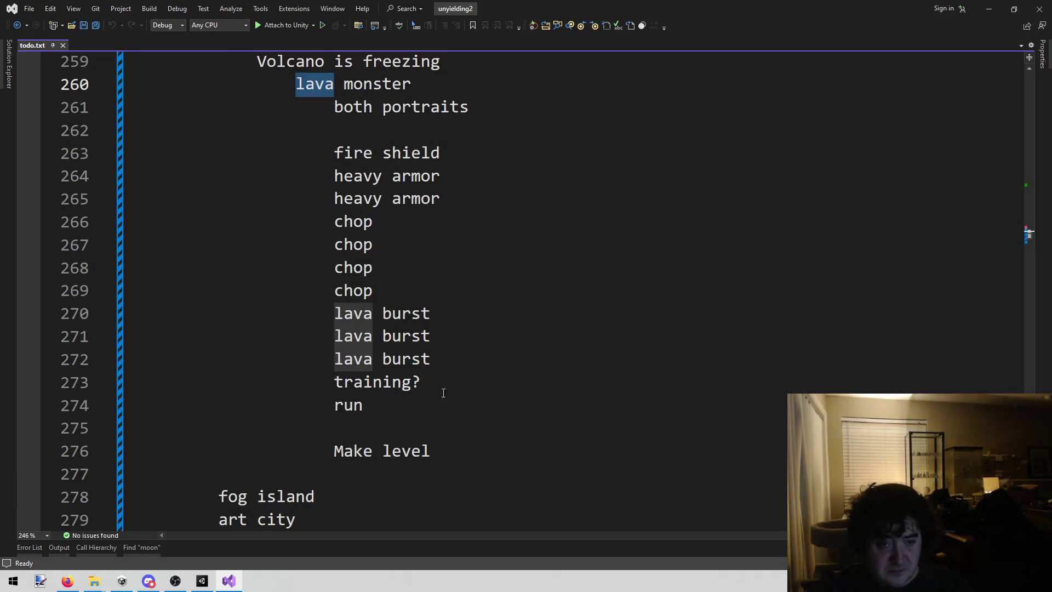
left_click(517, 380)
scroll(516, 380, "up", 3)
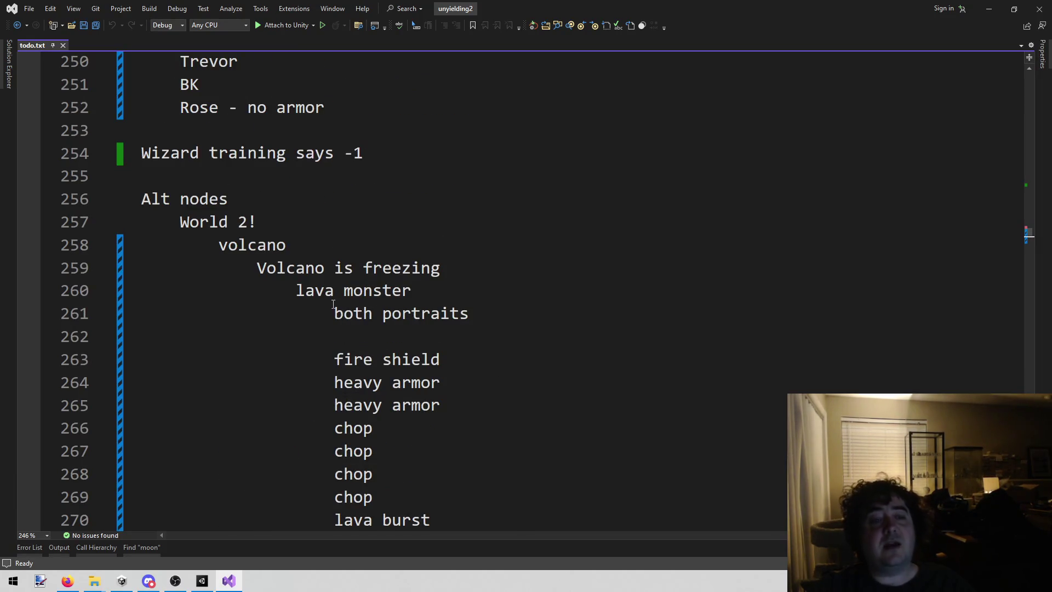
- Review the lava monster card list and place the caret at the end of the 'run' entry
mouse_move(333, 304)
left_mouse_down()
mouse_move(559, 312)
mouse_move(518, 374)
mouse_move(493, 446)
left_mouse_up()
scroll(559, 312, "down", 2)
scroll(550, 317, "down", 1)
left_click(676, 356)
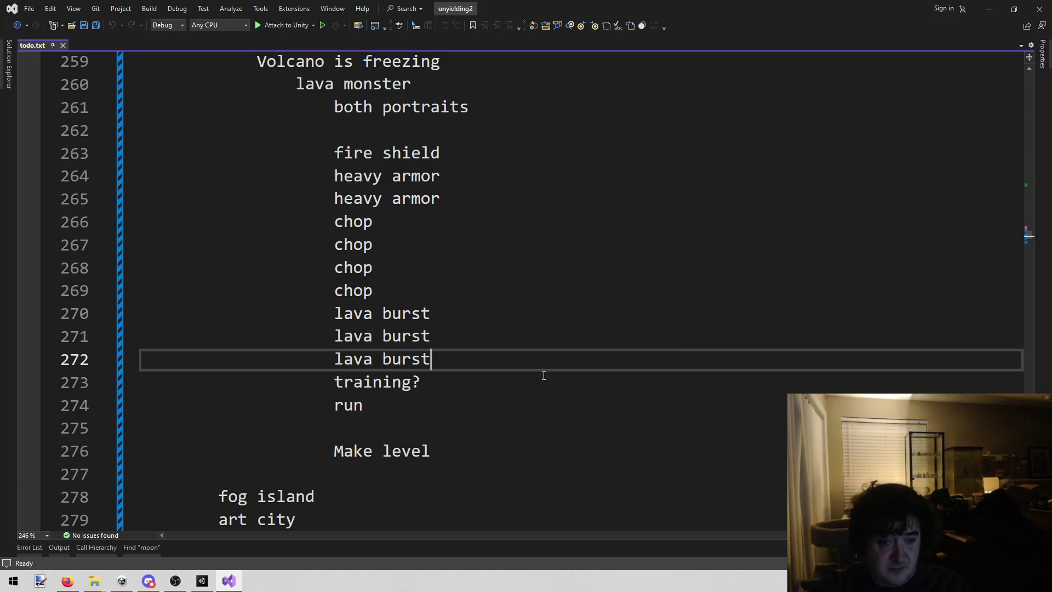
key("alt+Tab")
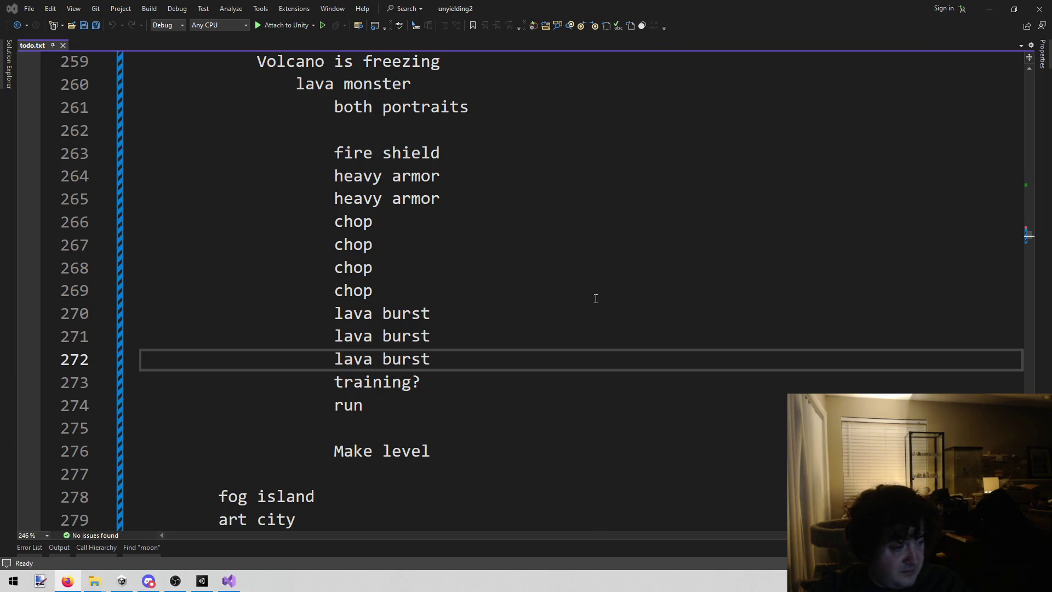
left_click_drag(597, 298, 438, 315)
left_click(356, 428)
left_click(424, 399)
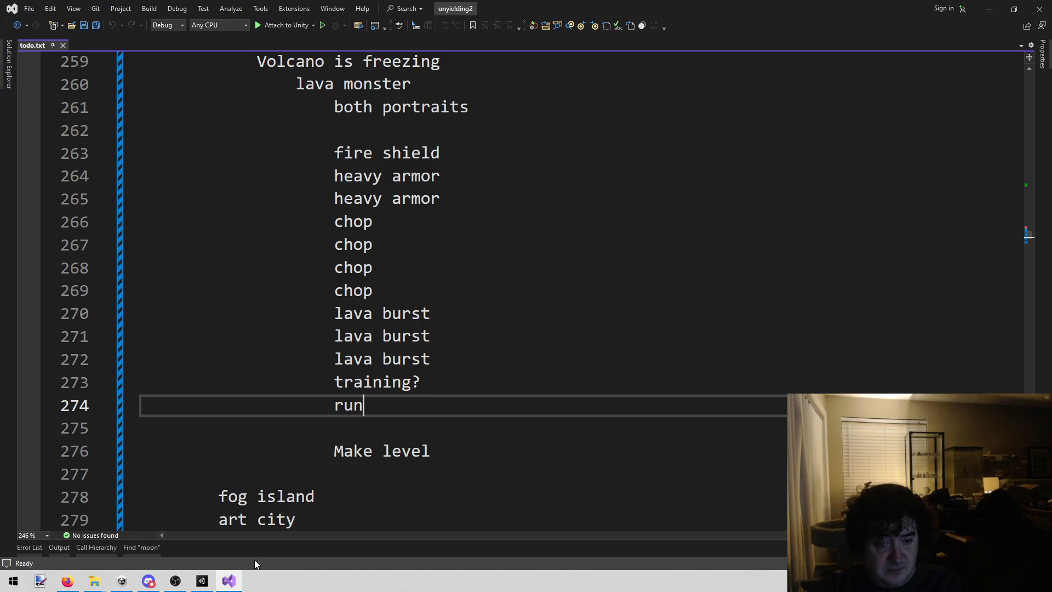
mouse_move(237, 569)
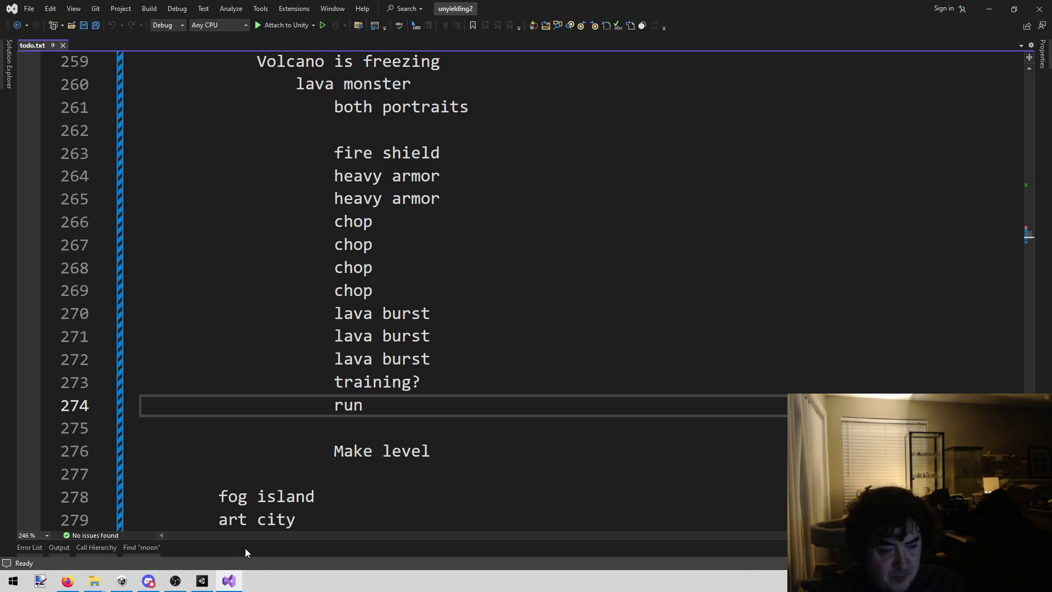
- Launch paint.net and flood-fill the blank canvas with black
mouse_move(198, 582)
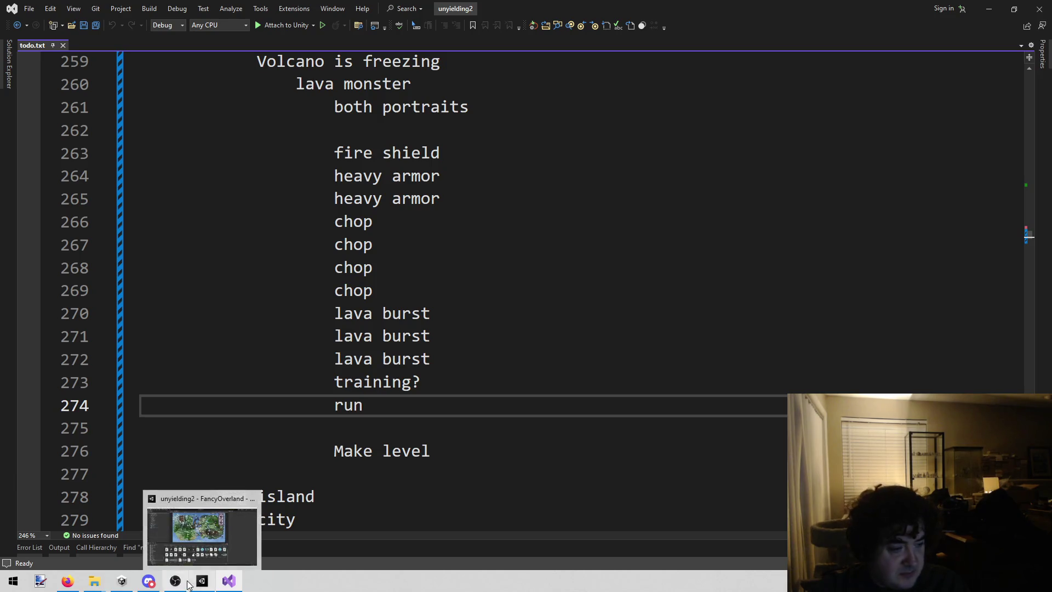
left_click(40, 580)
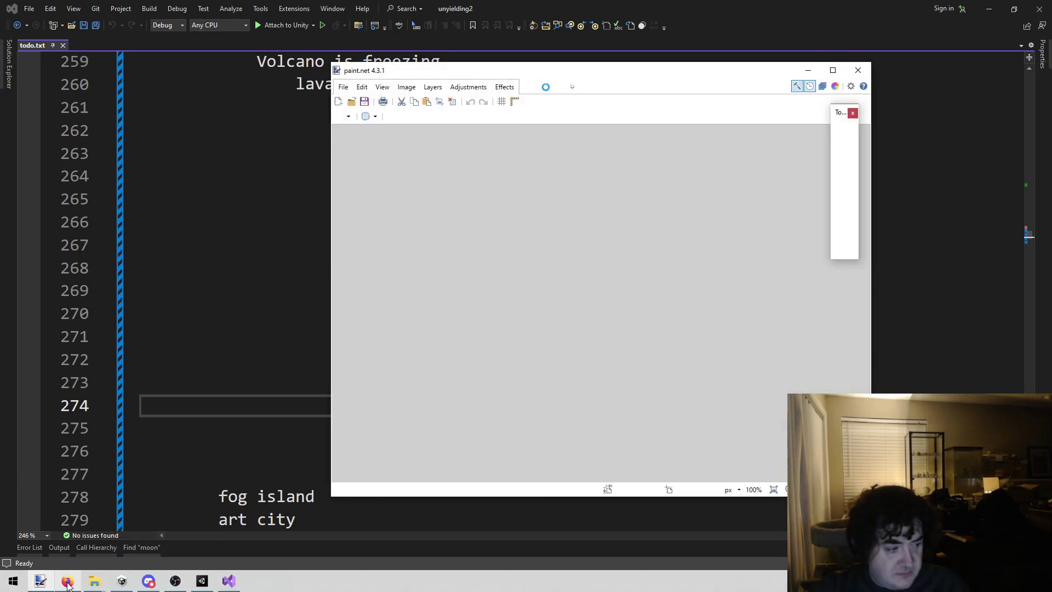
left_click(849, 185)
left_click(837, 182)
left_click(674, 217)
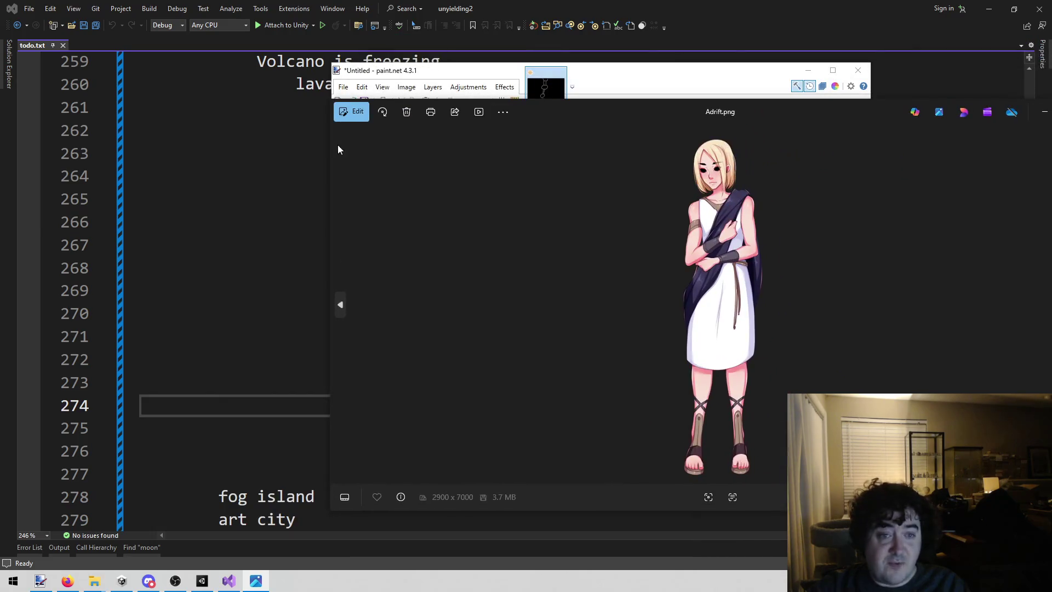
- Rearrange the Adrift.png viewer, paint.net window and tool palette, and draw a long white curve
left_click_drag(327, 147, 728, 146)
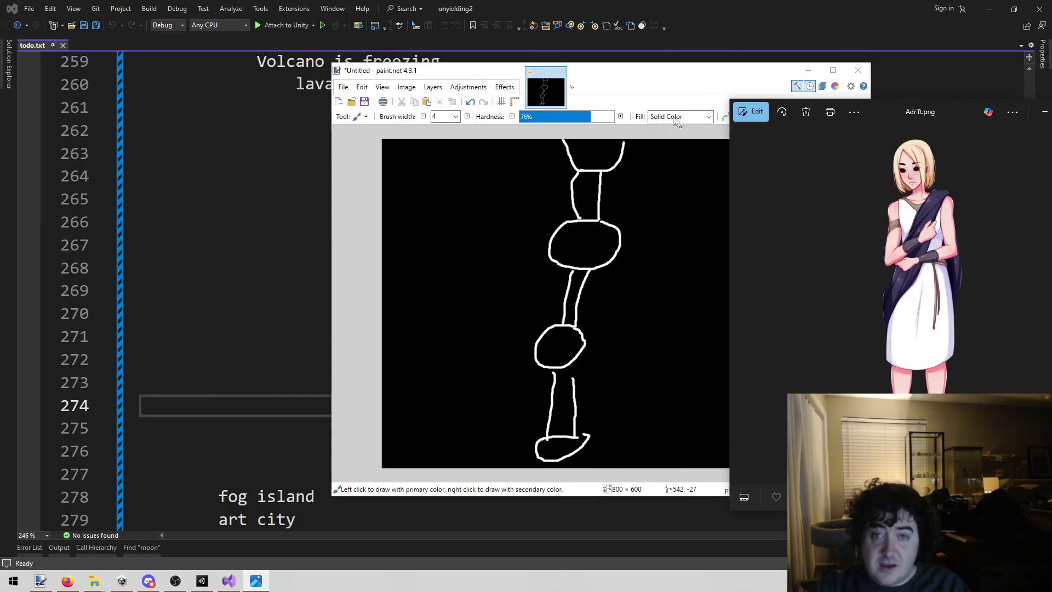
left_click(626, 75)
left_click_drag(626, 75, 438, 66)
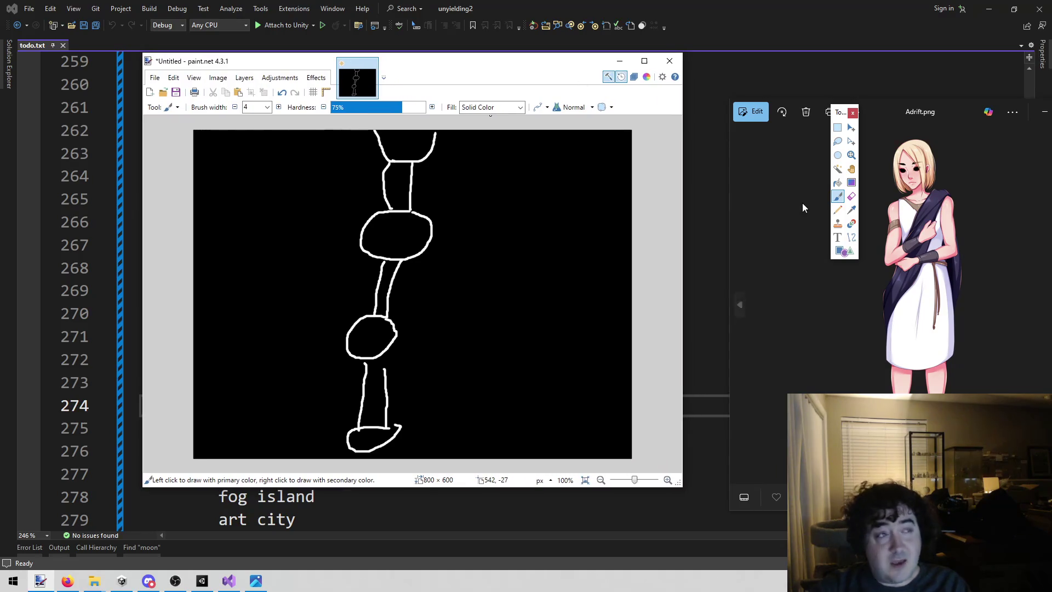
mouse_move(838, 115)
left_mouse_down()
mouse_move(255, 208)
mouse_move(70, 276)
left_mouse_up()
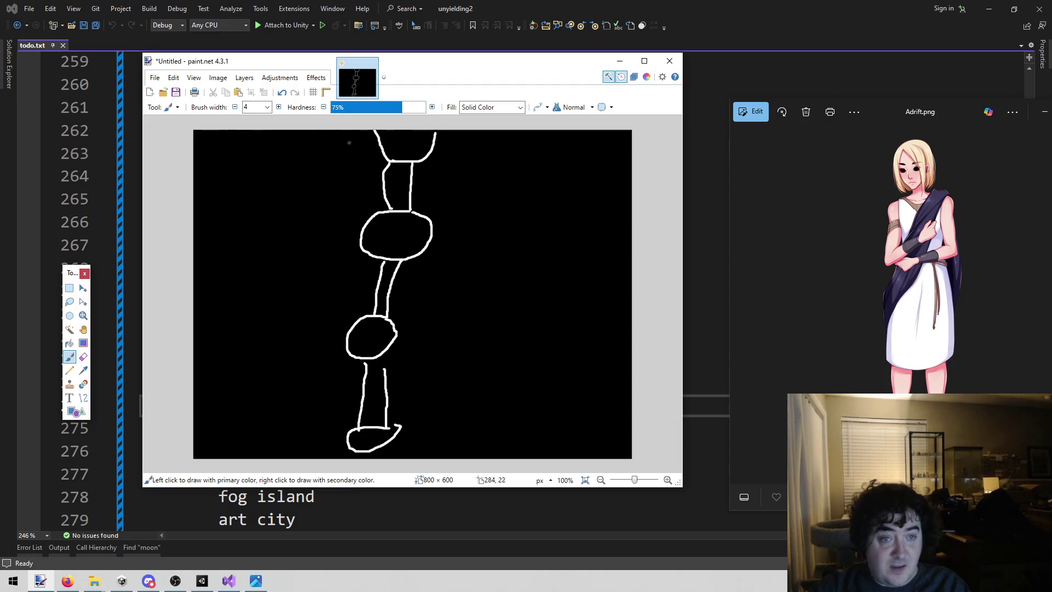
mouse_move(366, 134)
left_mouse_down()
mouse_move(325, 187)
mouse_move(305, 352)
mouse_move(331, 442)
mouse_move(340, 419)
mouse_move(310, 436)
left_mouse_up()
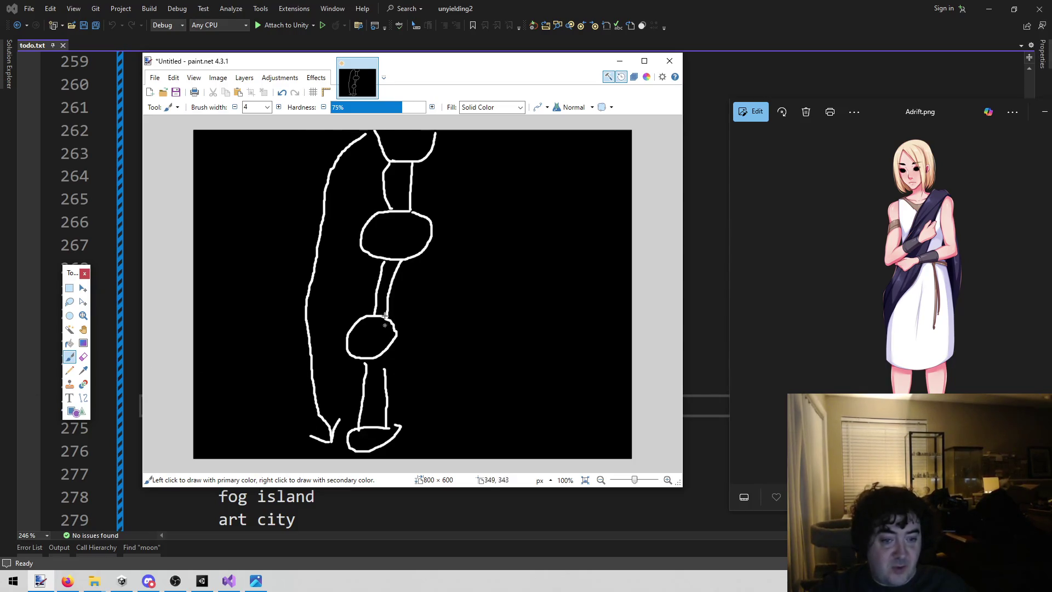
- Close the Adrift.png viewer, discard the untitled drawing unsaved, and exit paint.net
left_click_drag(886, 117, 827, 108)
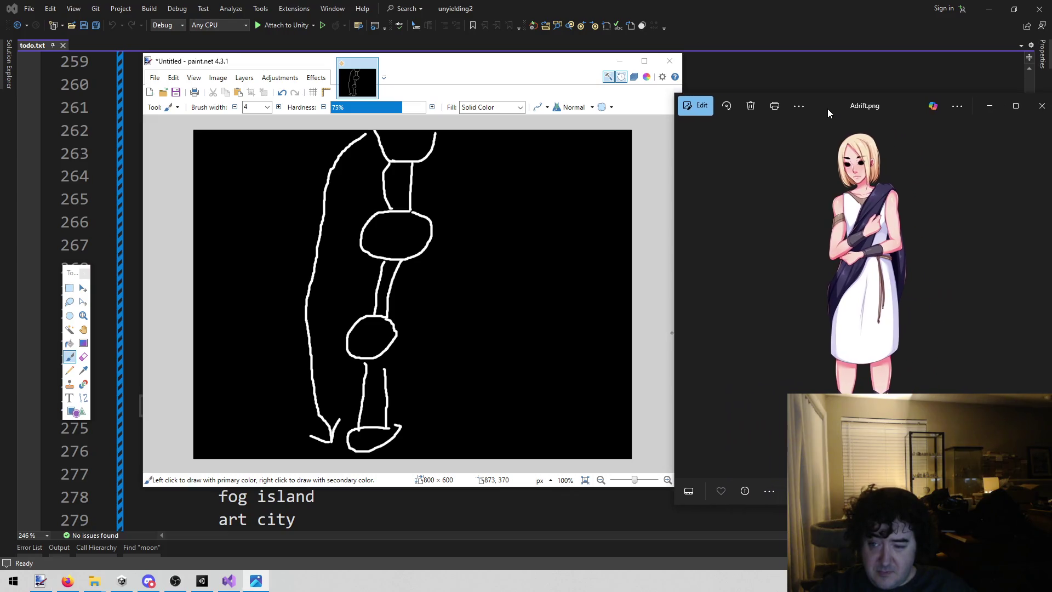
left_click(1034, 111)
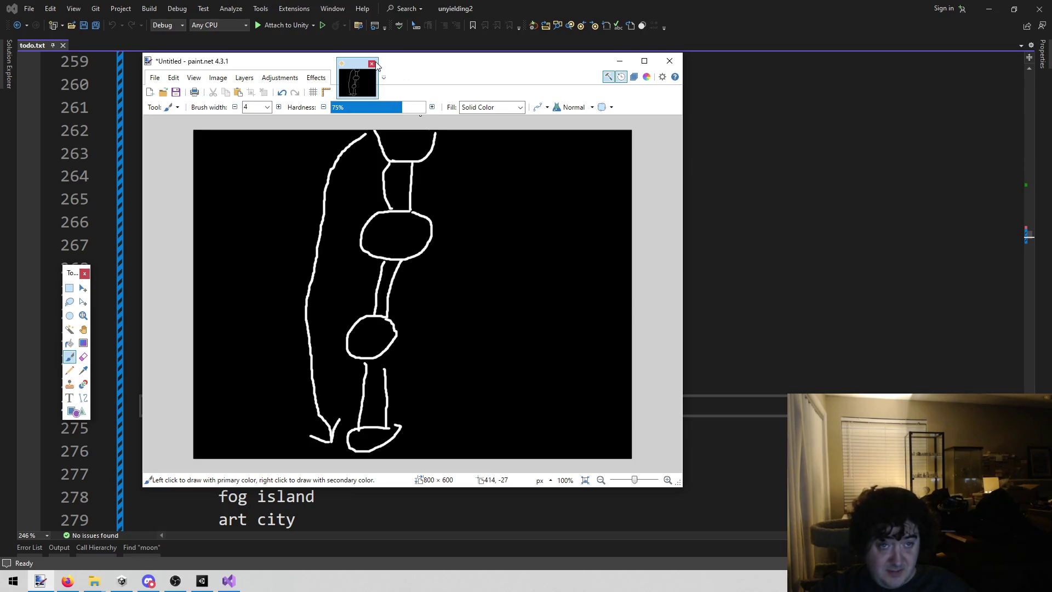
left_click(372, 63)
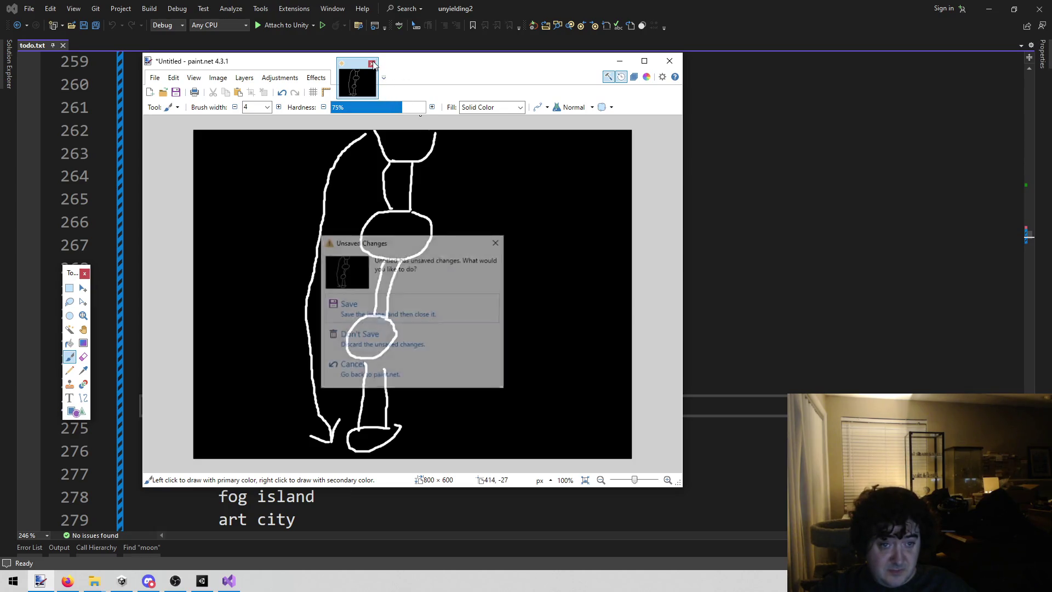
left_click(355, 342)
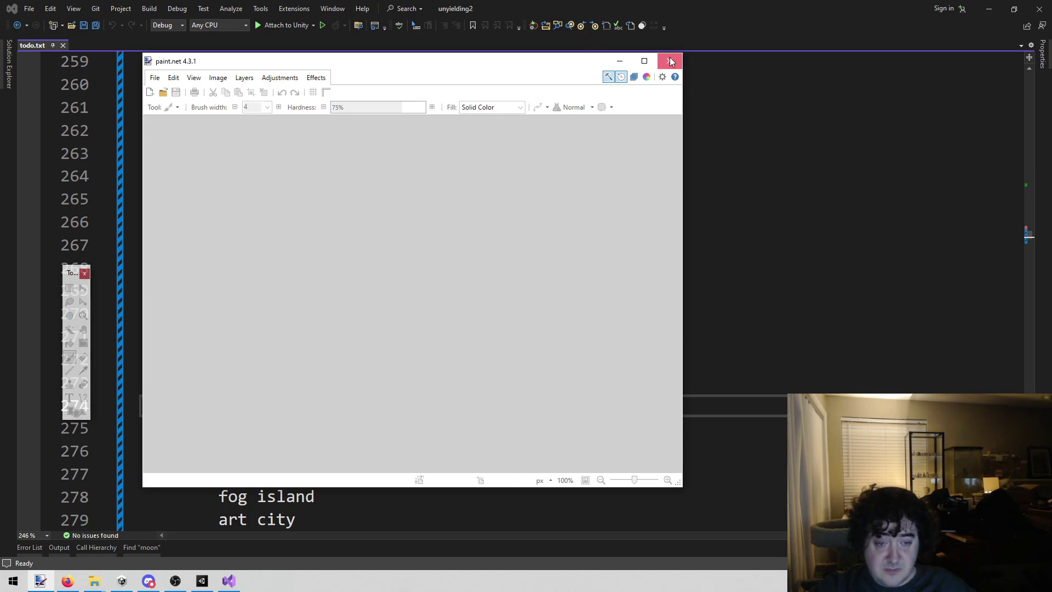
left_click(669, 60)
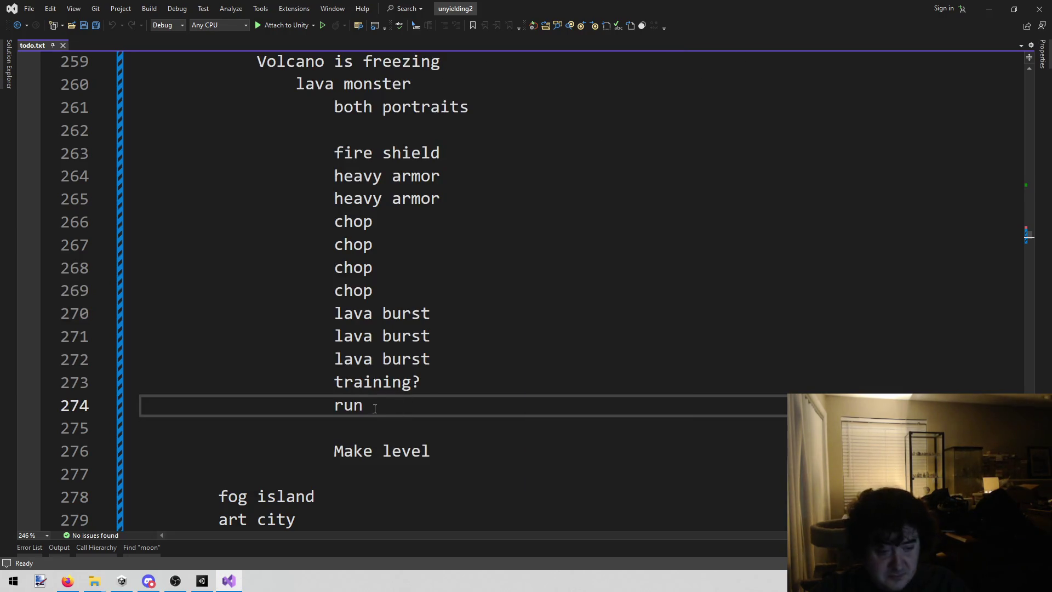
scroll(538, 353, "up", 1)
scroll(539, 353, "down", 1)
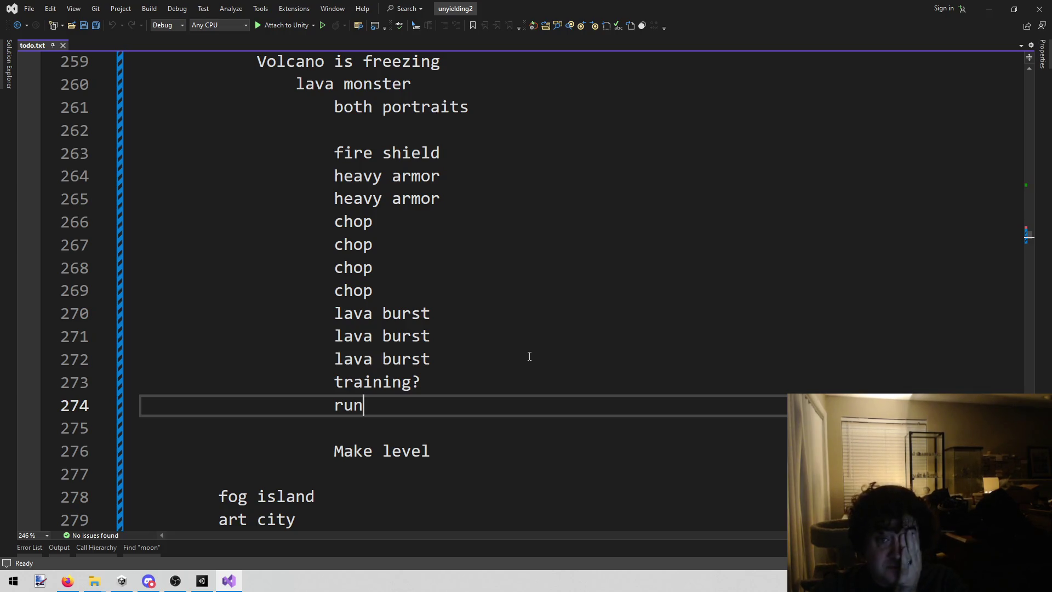
left_click(528, 357)
left_click(488, 378)
left_click(422, 339)
key("shift+Home")
key("shift+Home")
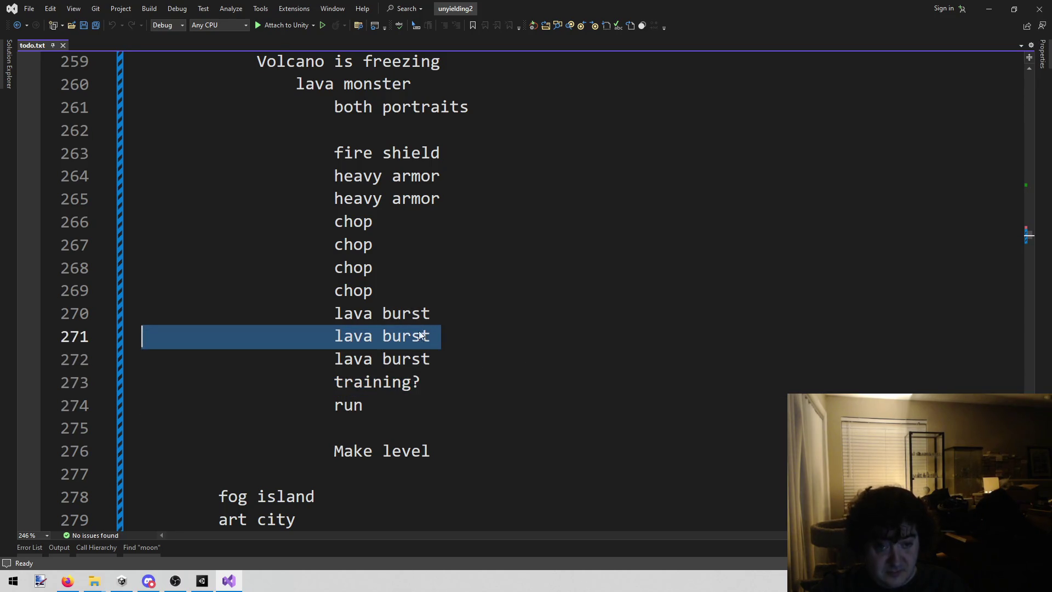
triple_click(424, 154)
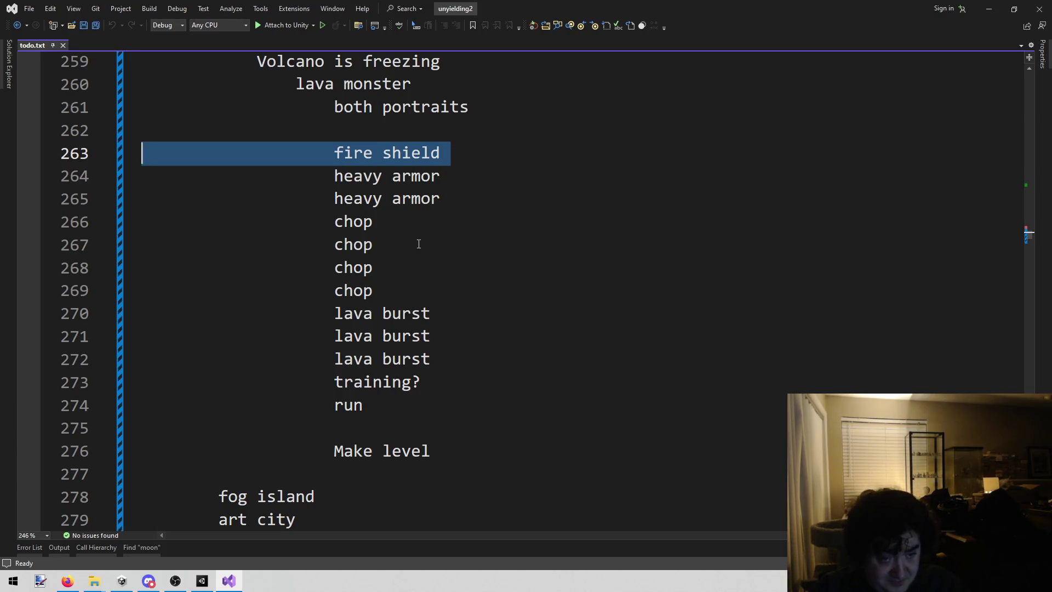
triple_click(418, 244)
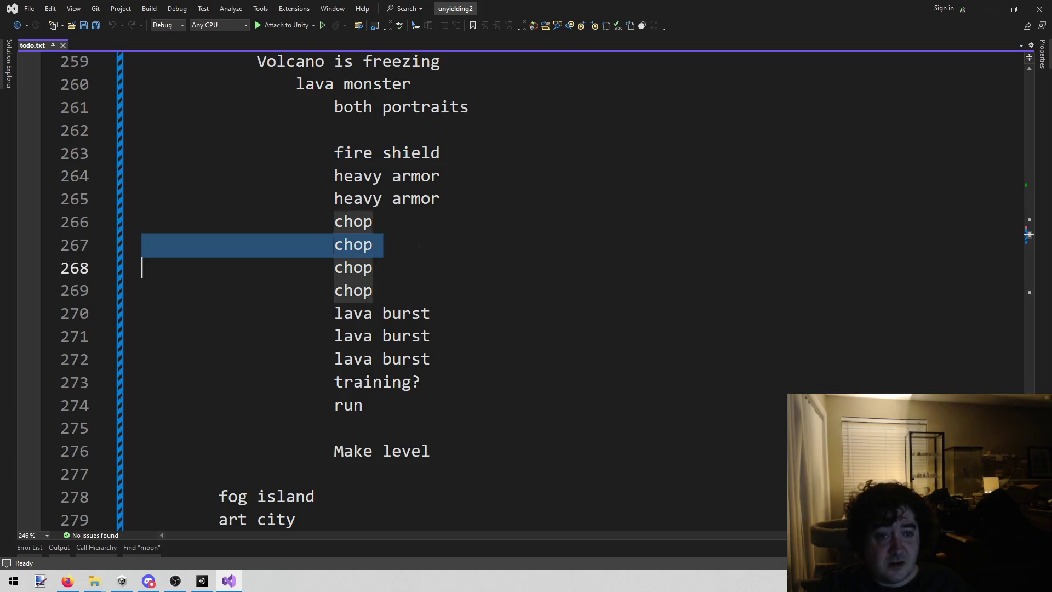
left_click(484, 212)
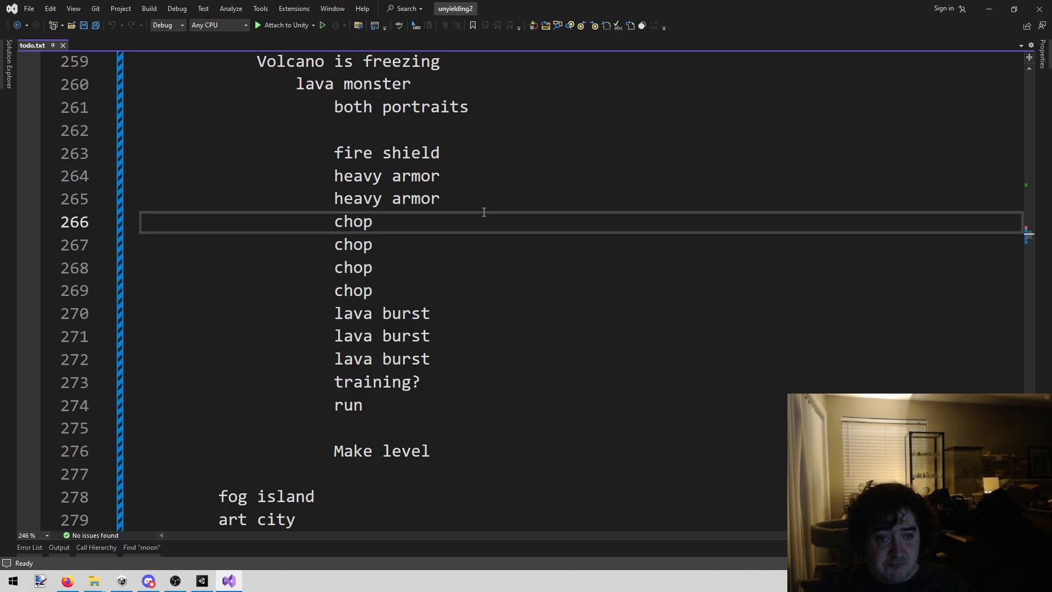
- Open Assets > Enemies > Enemies in Unity and select the Lava Monster asset
left_click(209, 584)
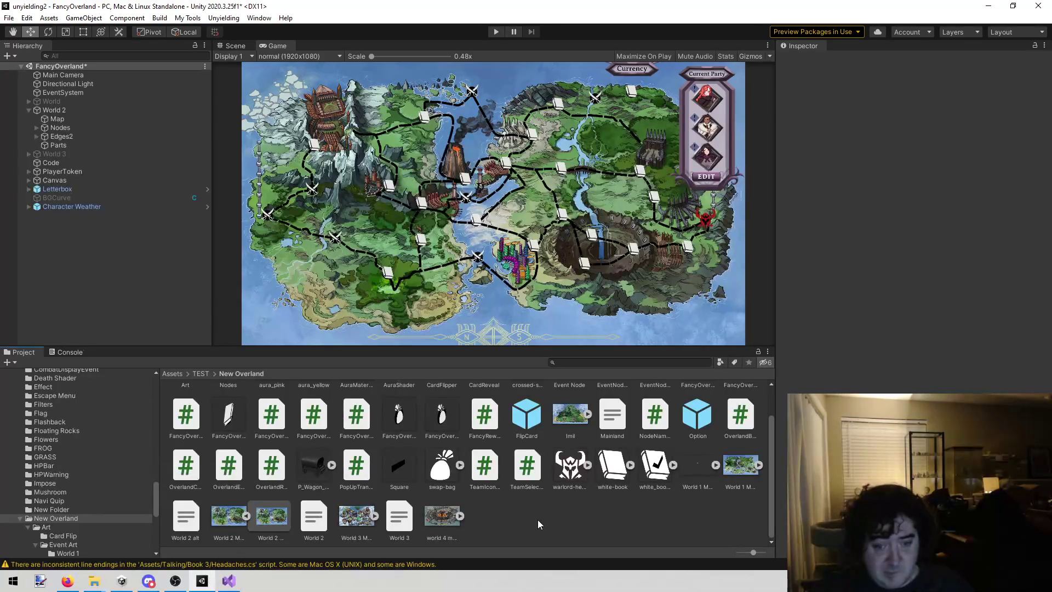
scroll(98, 495, "down", 10)
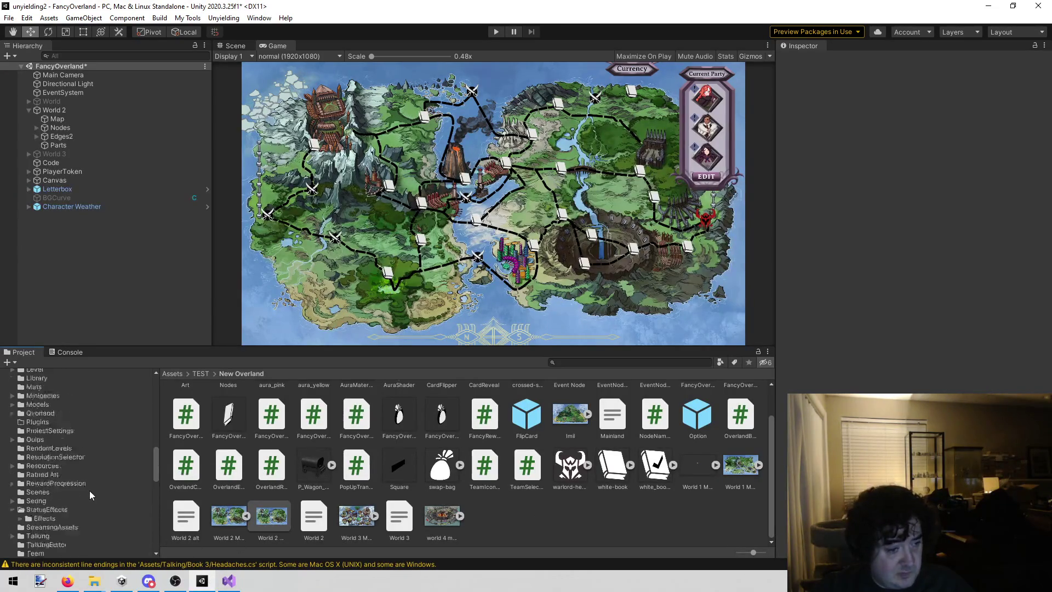
scroll(86, 489, "up", 7)
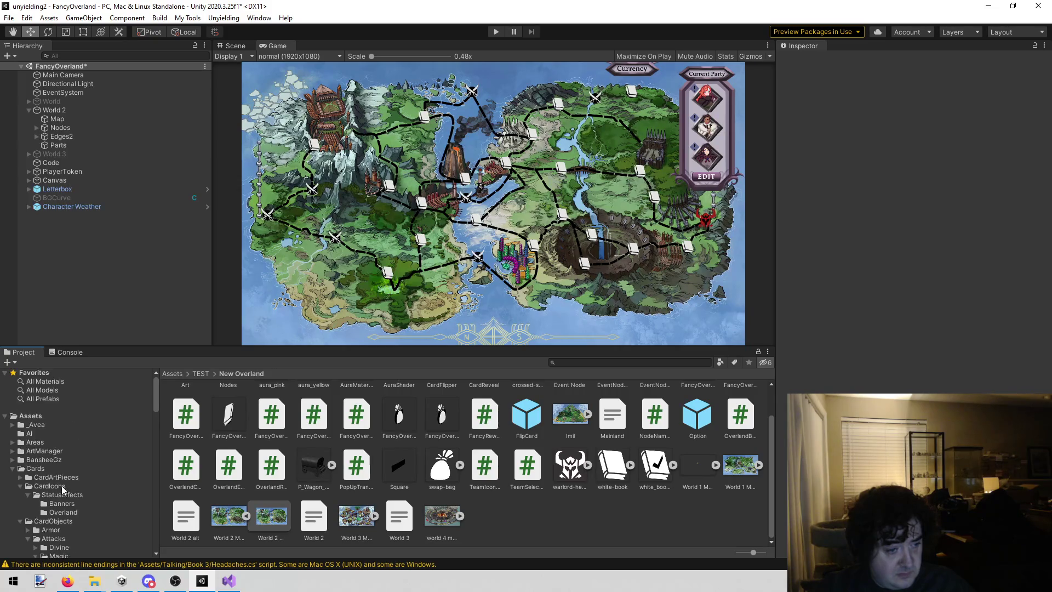
left_click(12, 469)
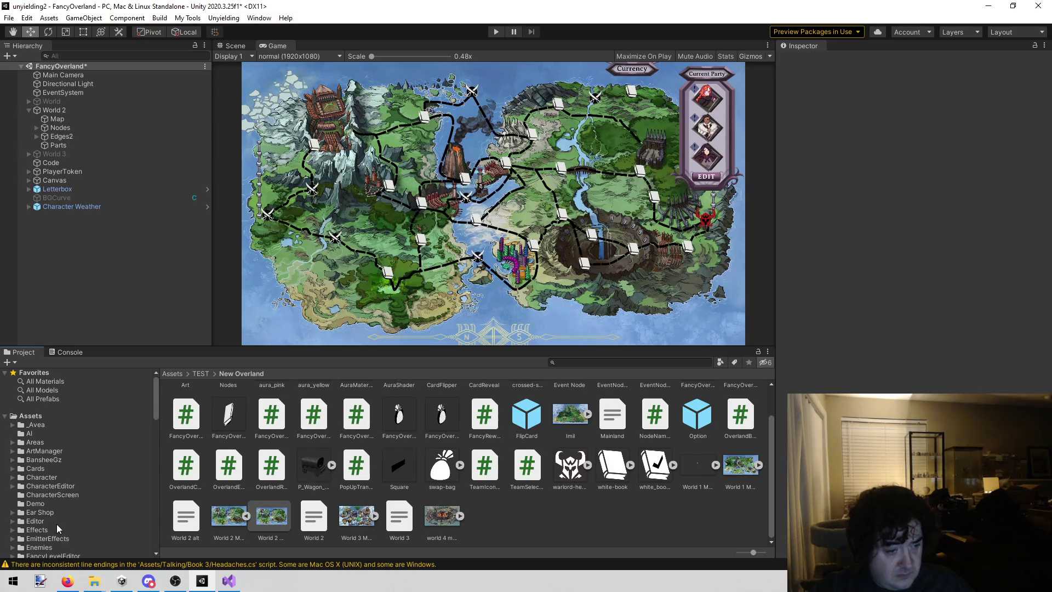
left_click(40, 547)
left_click(62, 547)
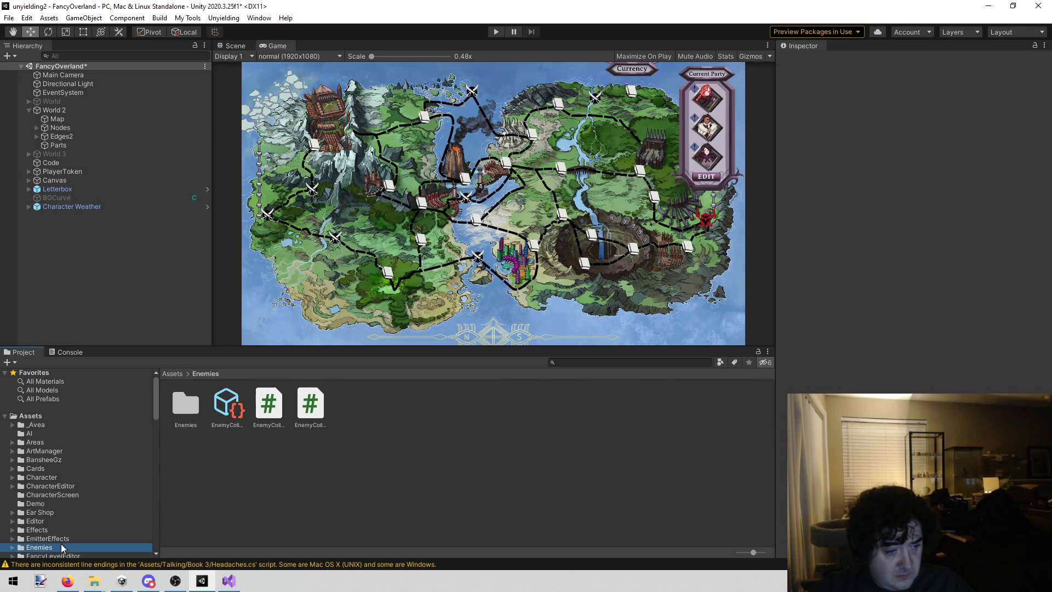
double_click(186, 406)
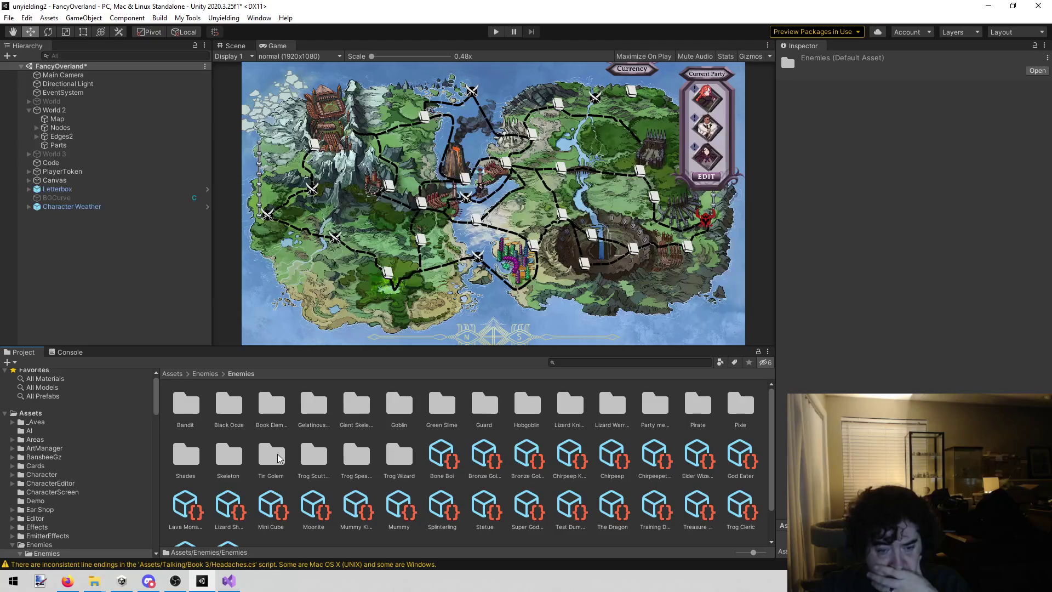
scroll(280, 458, "down", 1)
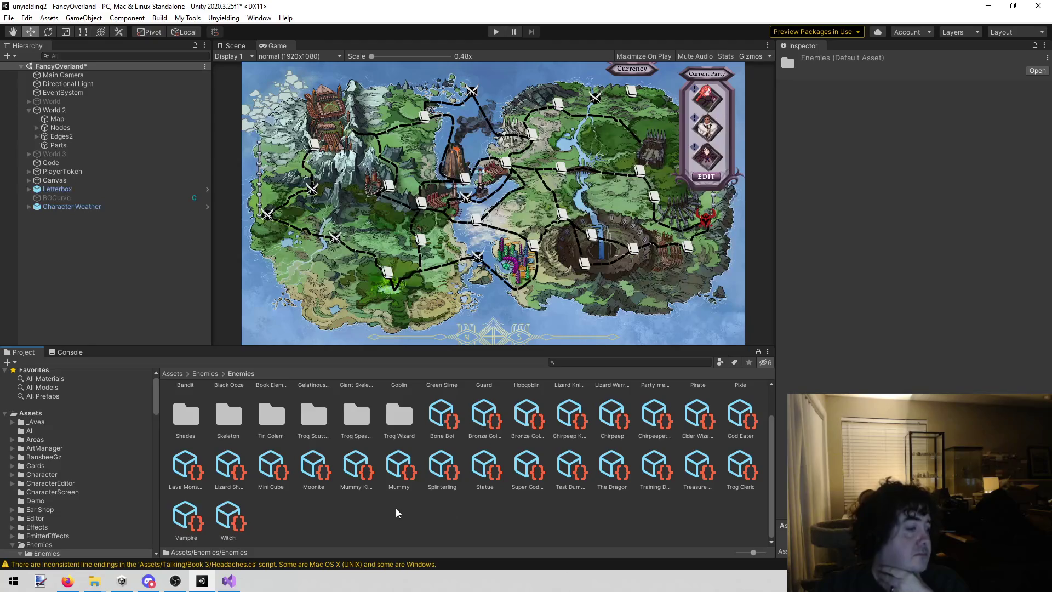
left_click(188, 460)
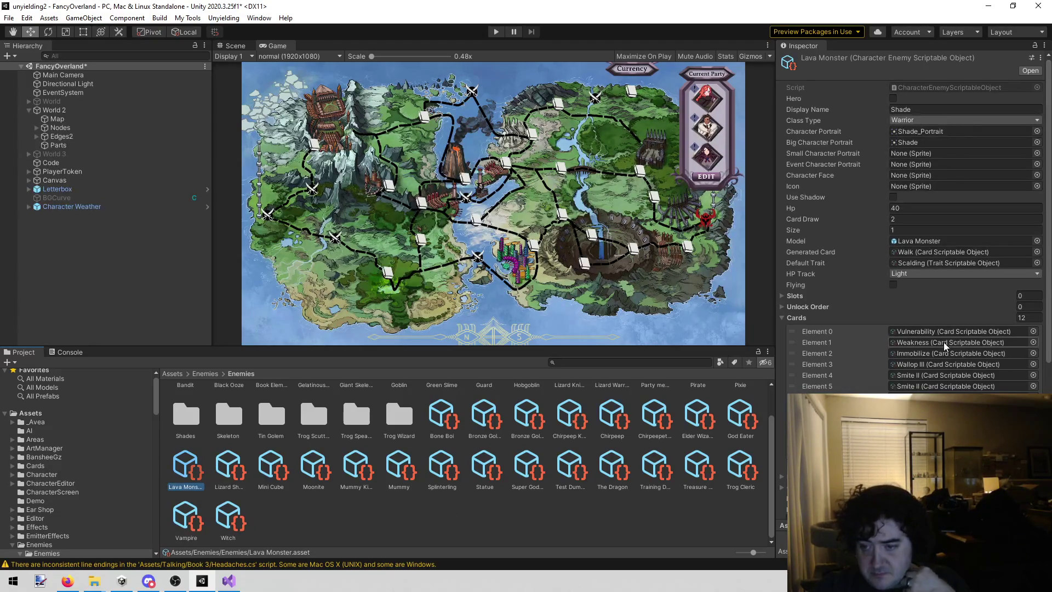
- Replace Cards Element 0's Vulnerability with Fire Shield, checking it against the todo list
left_click(1033, 332)
type("fire sh")
left_click(767, 365)
left_click(811, 381)
left_click(833, 383)
double_click(763, 378)
left_click(236, 581)
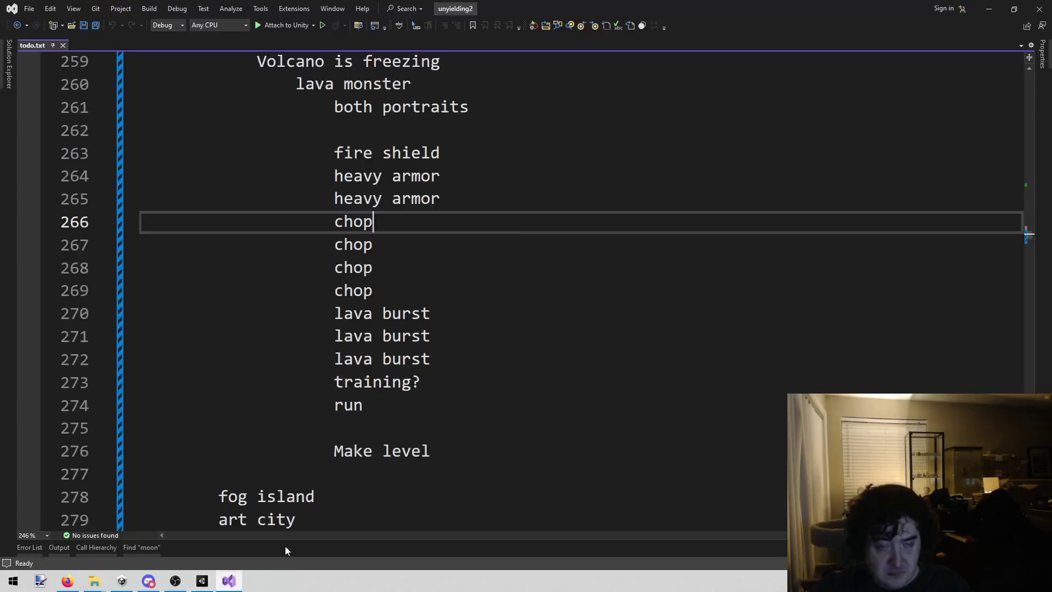
key("alt+Tab")
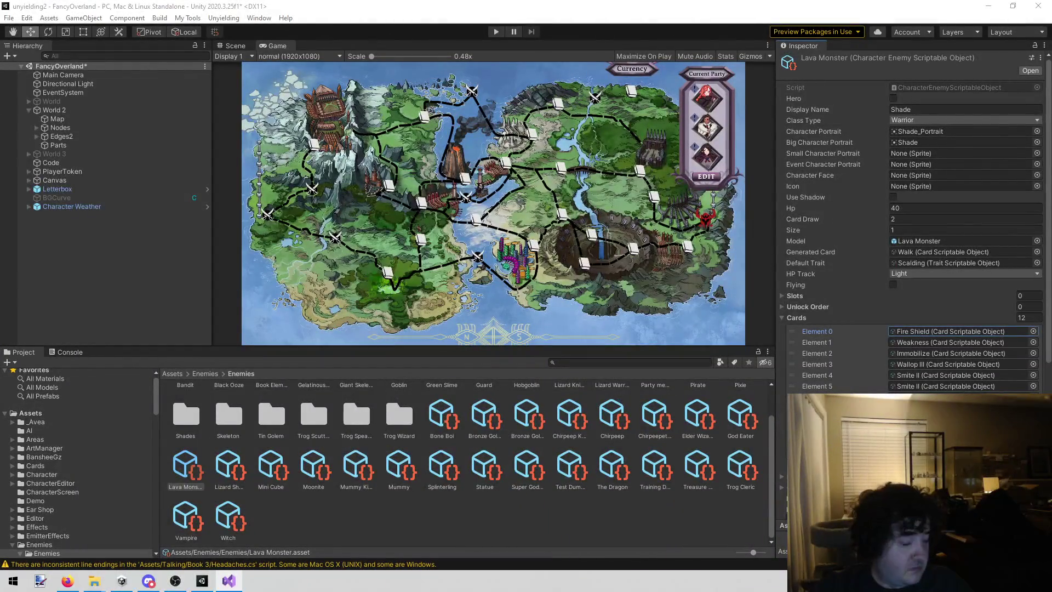
- Set Cards Elements 1 and 2 to Platemail II and Heavy Plate II
left_click(1033, 342)
type("platem")
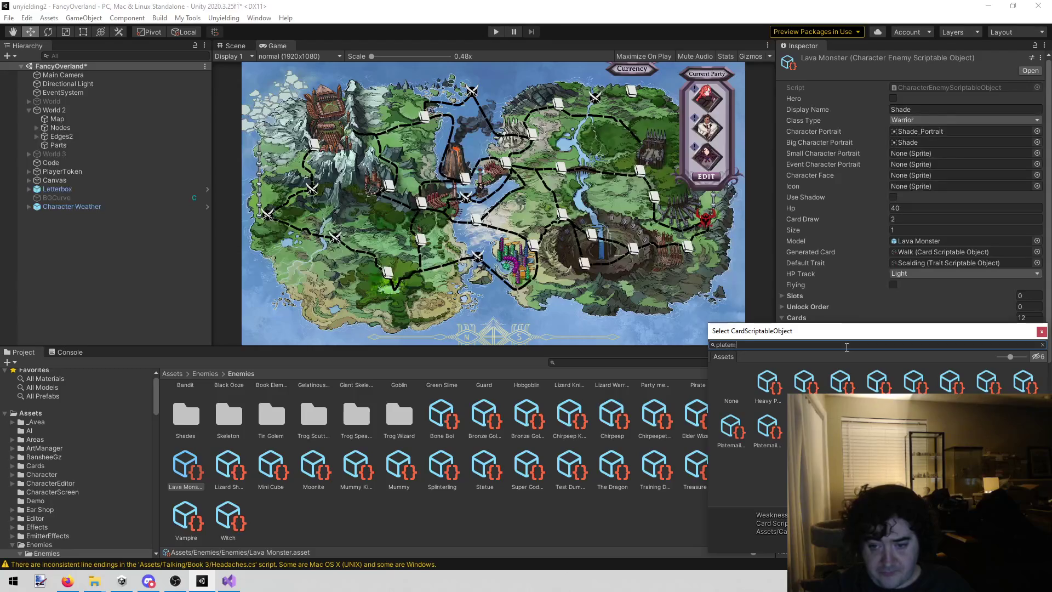
left_click(766, 380)
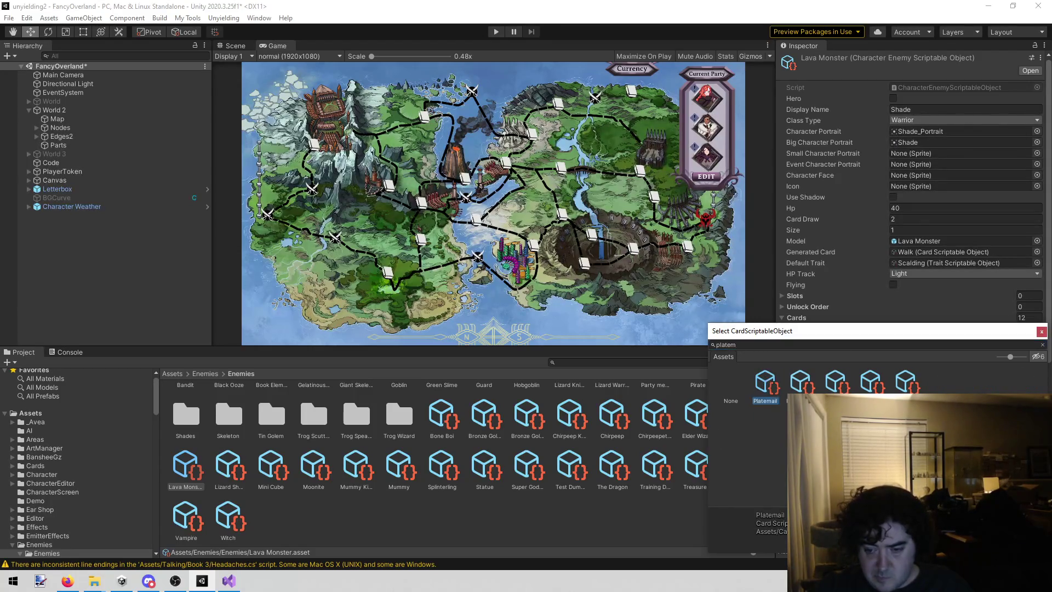
double_click(800, 380)
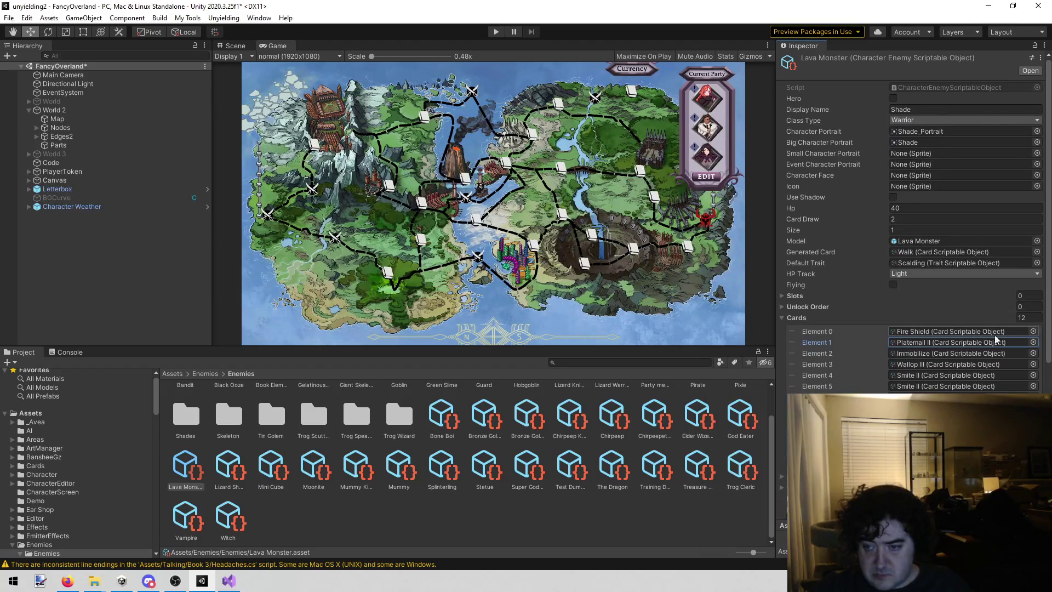
left_click(1033, 353)
type("heavy")
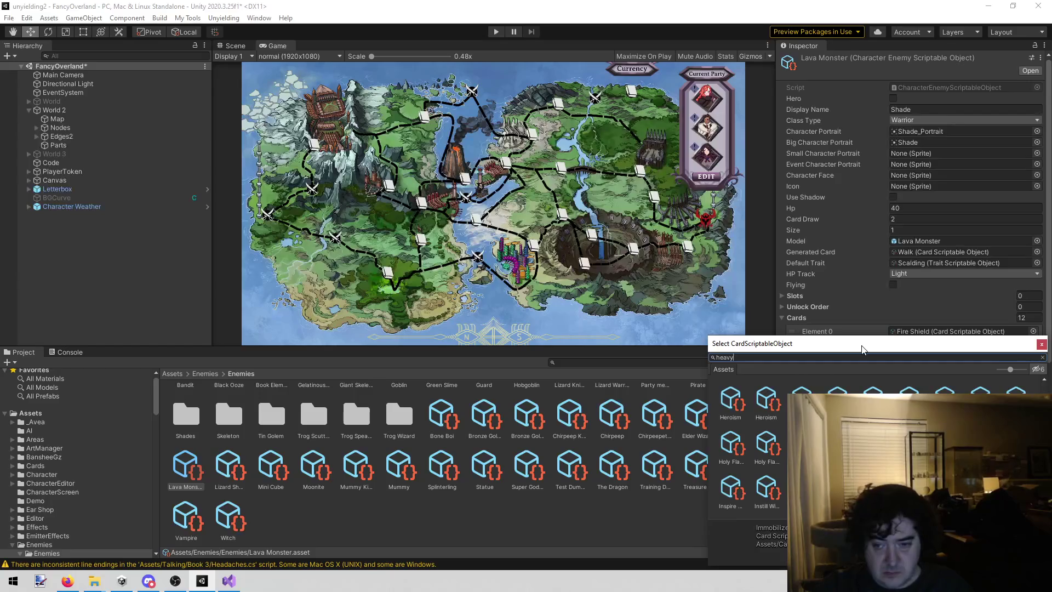
double_click(800, 391)
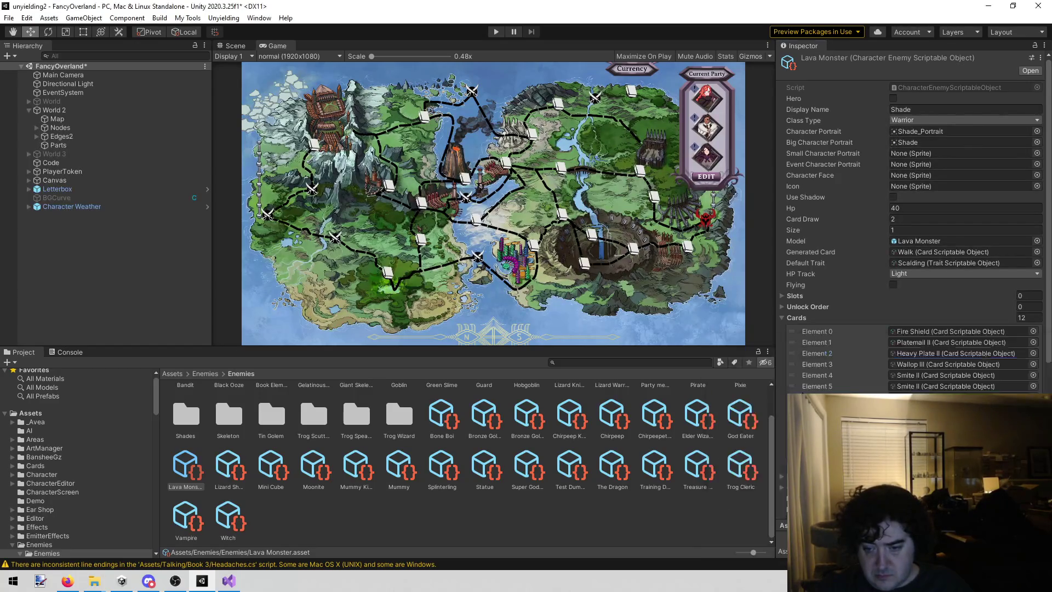
- Set Cards Elements 3, 4 and 5 to Chop III
left_click(1033, 364)
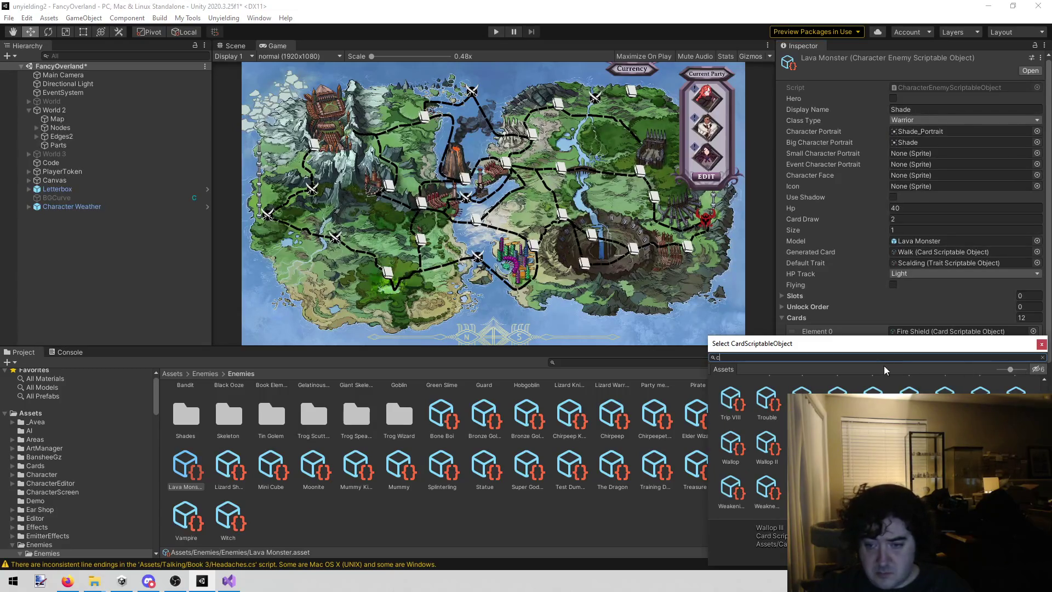
type("chop")
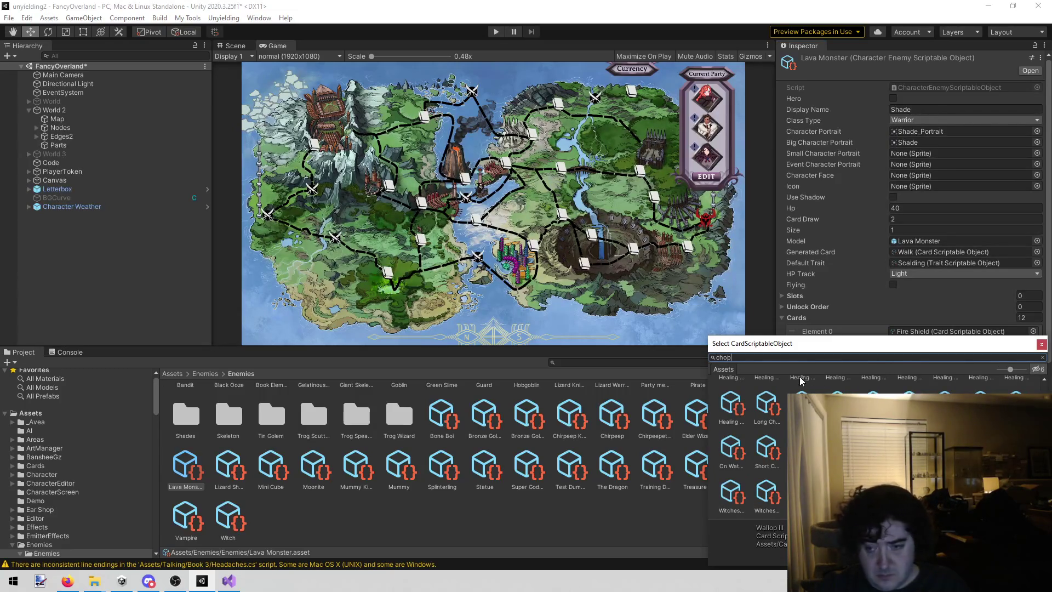
double_click(838, 391)
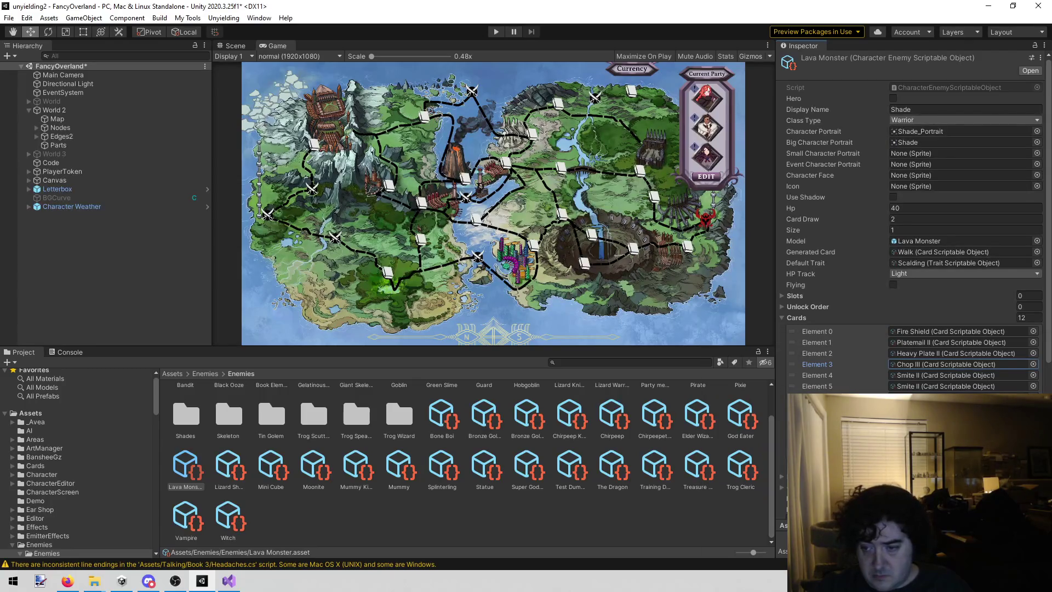
left_click(1032, 379)
type("chop")
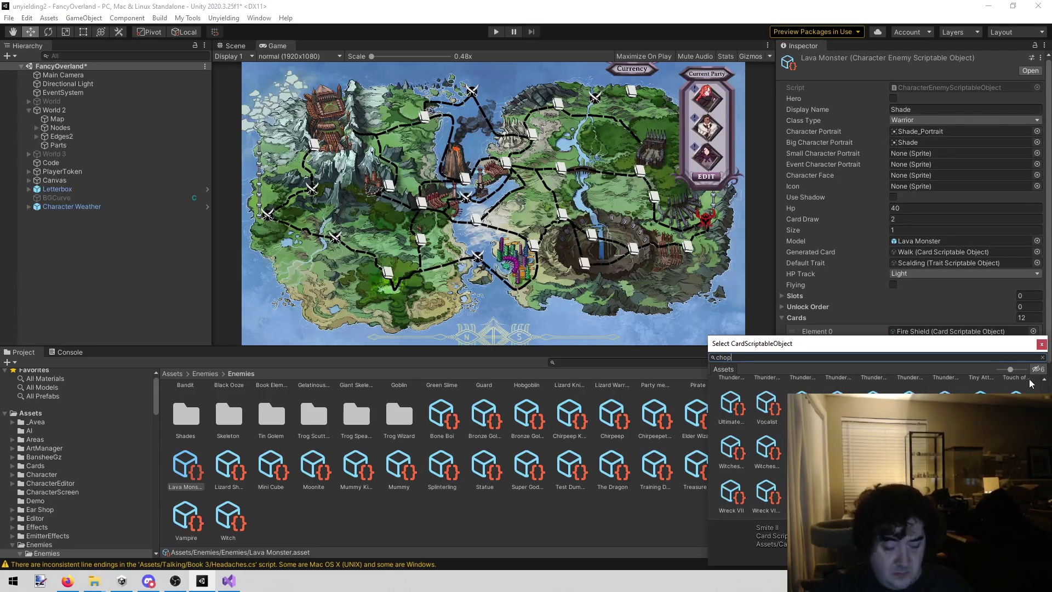
double_click(838, 390)
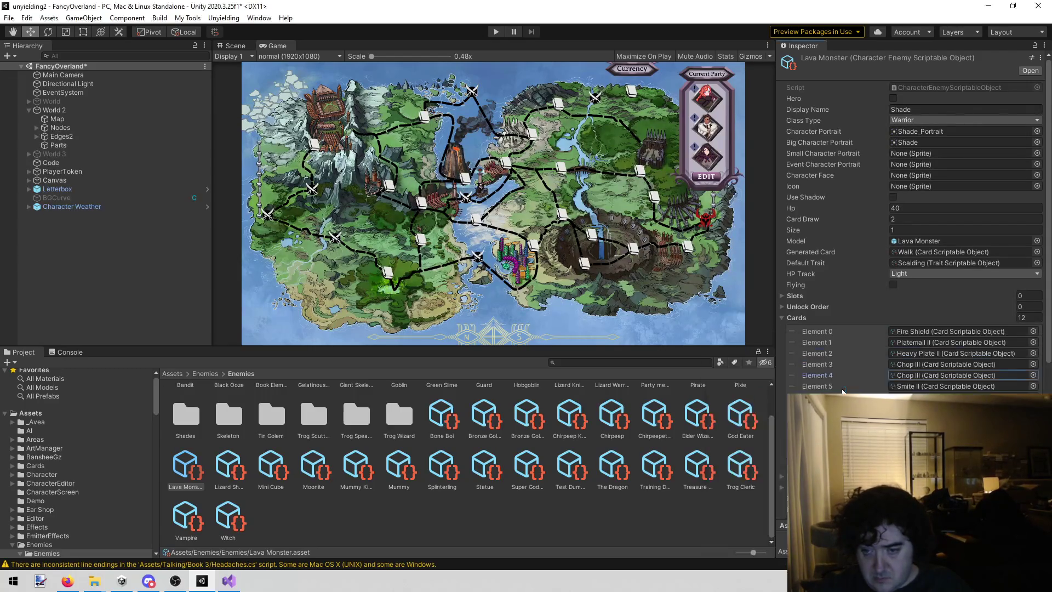
left_click(1033, 386)
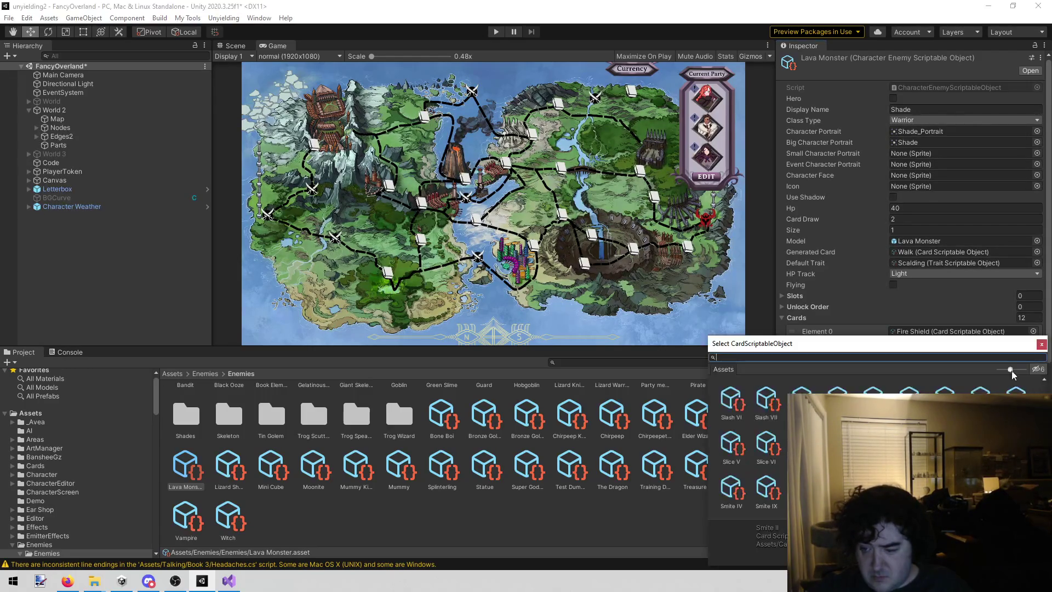
type("chop")
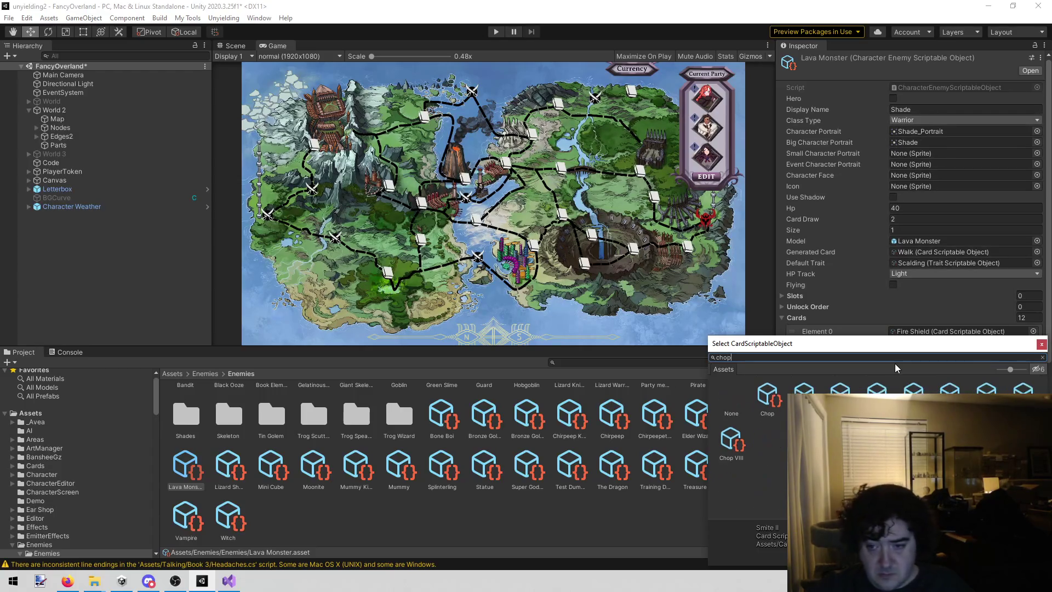
left_click(843, 389)
double_click(844, 389)
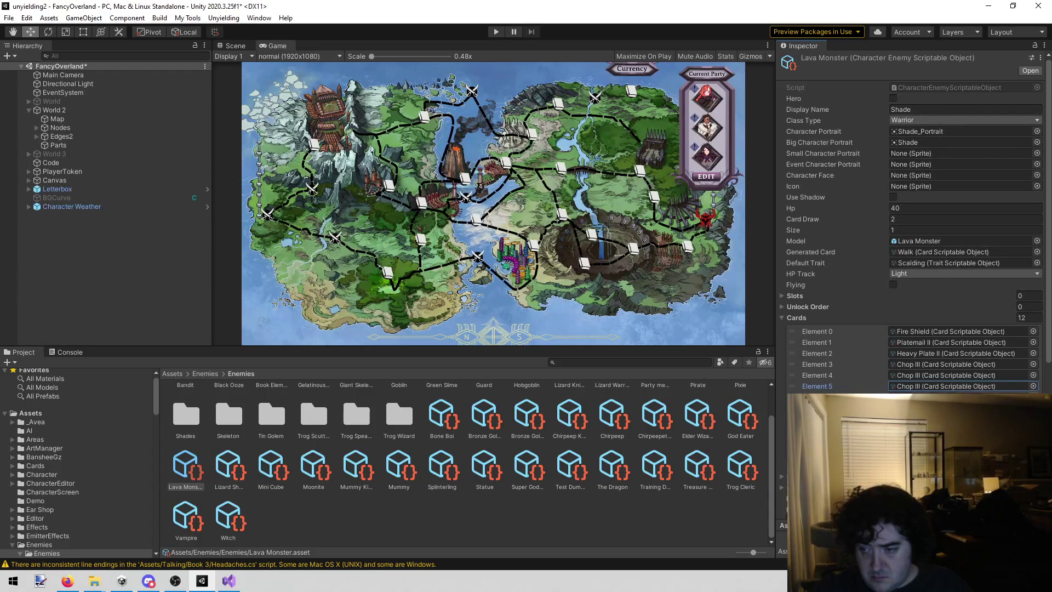
left_click(1033, 397)
type("chop")
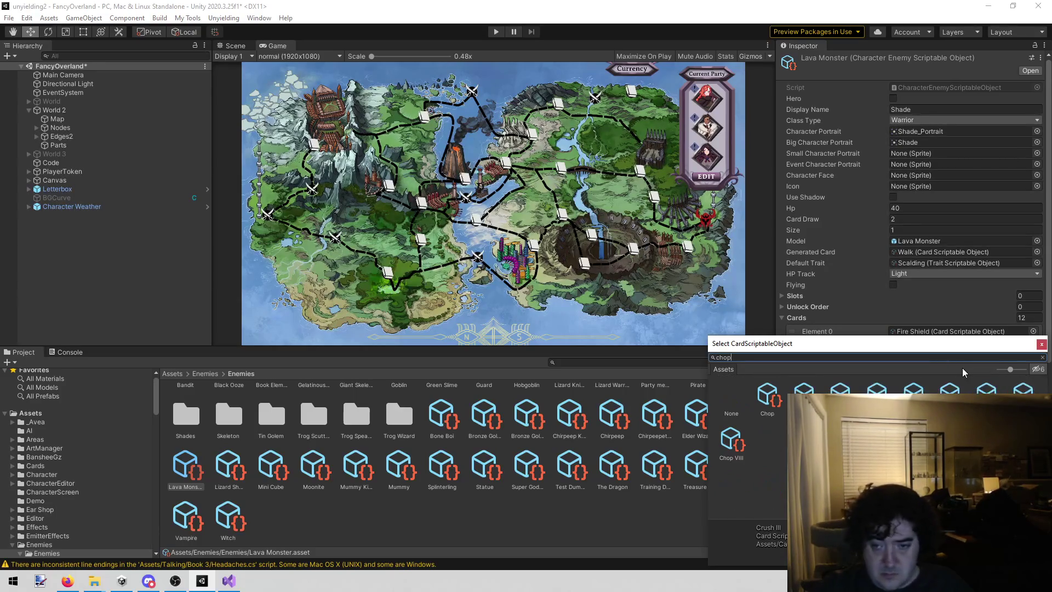
key("Return")
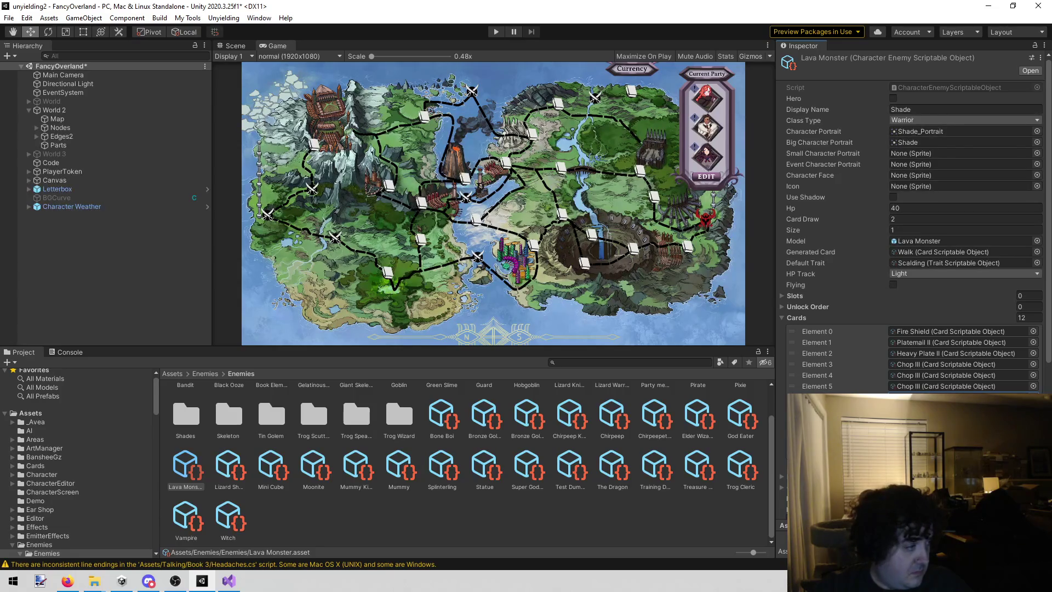
- Fill the next three card slots with lava cards found by searching 'lava b' and 'lava'
left_click(1033, 397)
type("lava b")
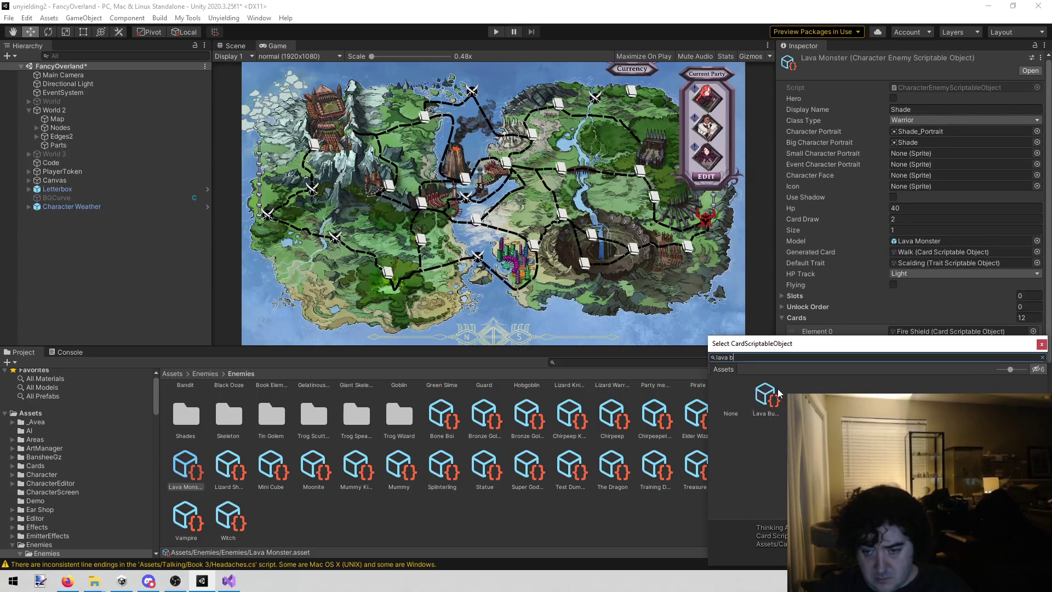
key("Return")
left_click(1033, 408)
type("lava")
key("Down")
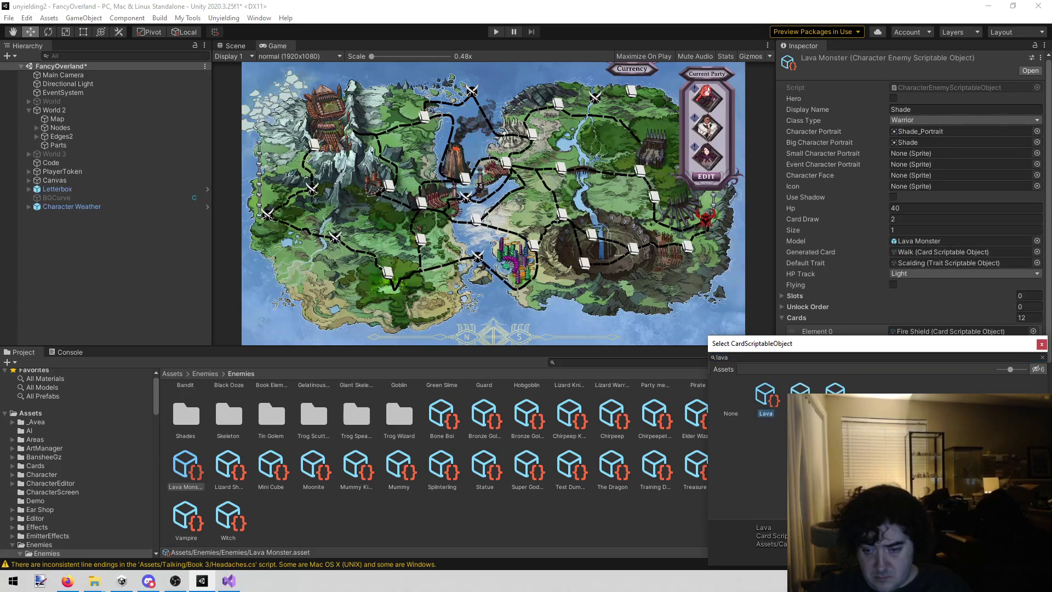
key("Return")
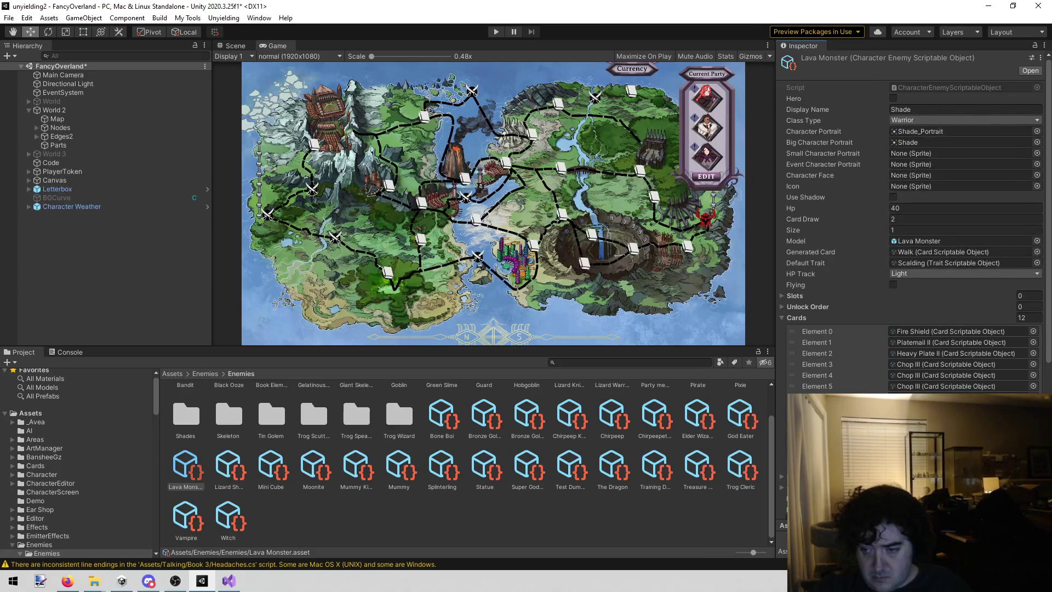
left_click(1033, 419)
type("lava bu")
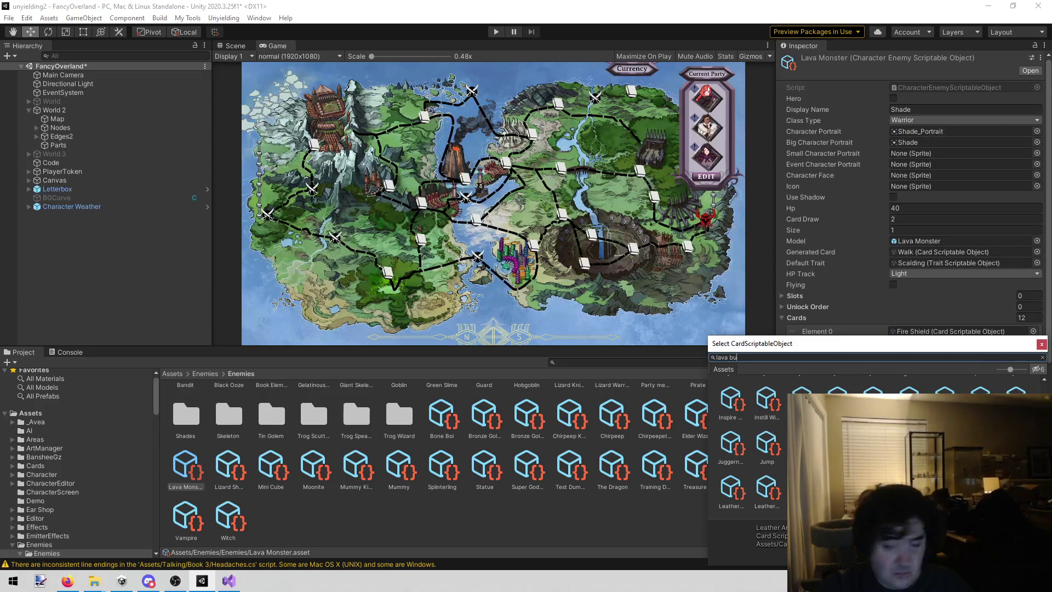
double_click(770, 400)
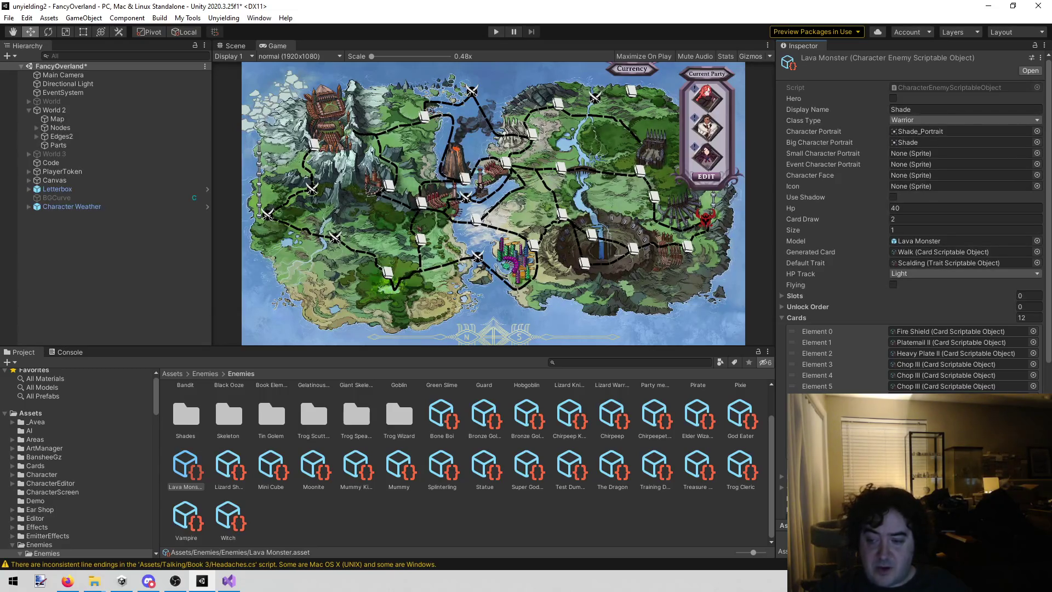
- Search for a 'sike' card, cancel without changes, and return to the todo list
left_click(1033, 385)
type("s")
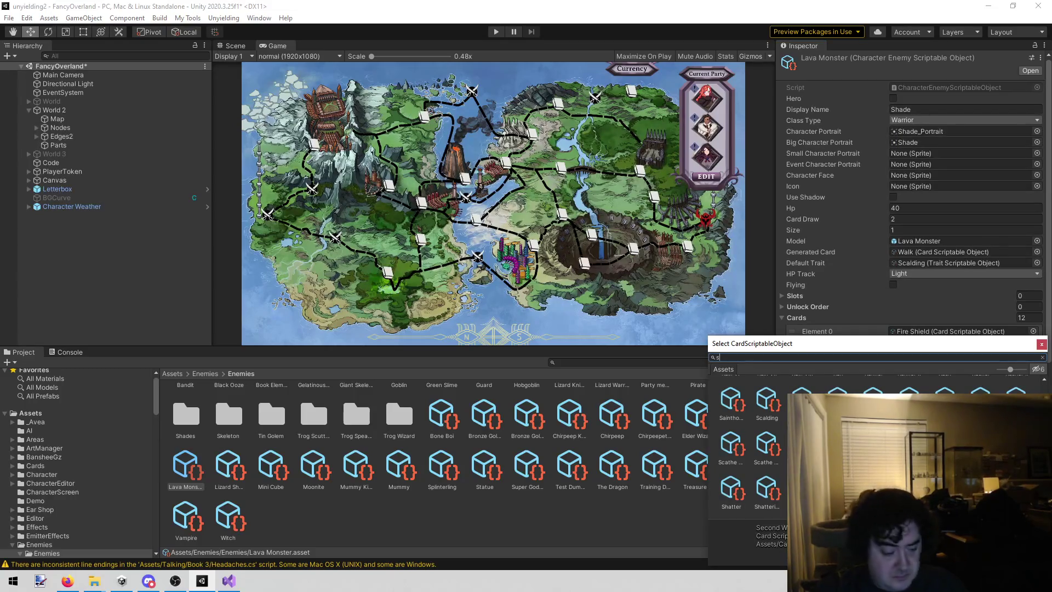
type("triker")
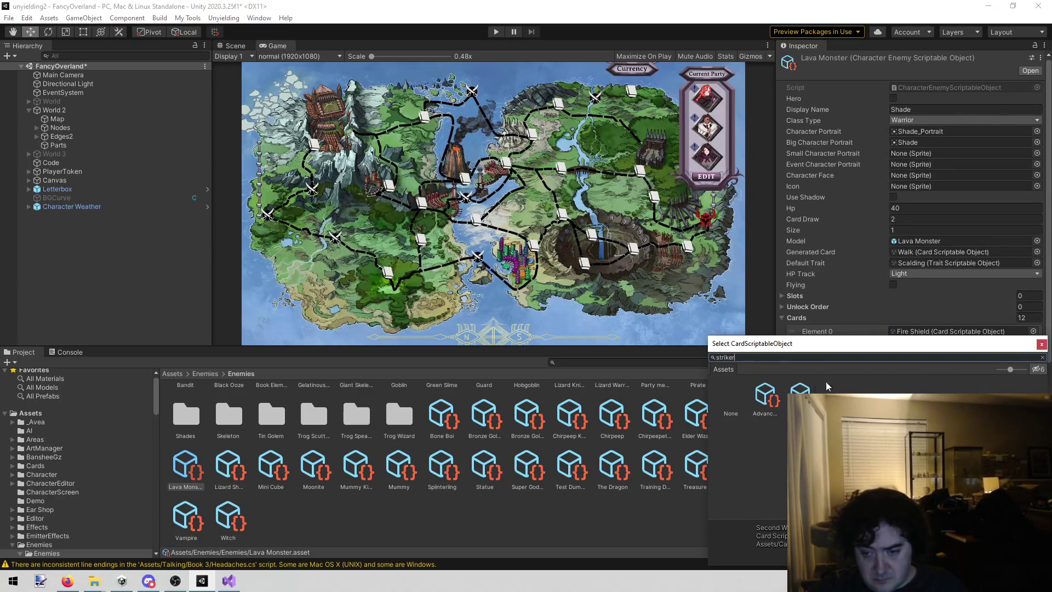
key("Escape")
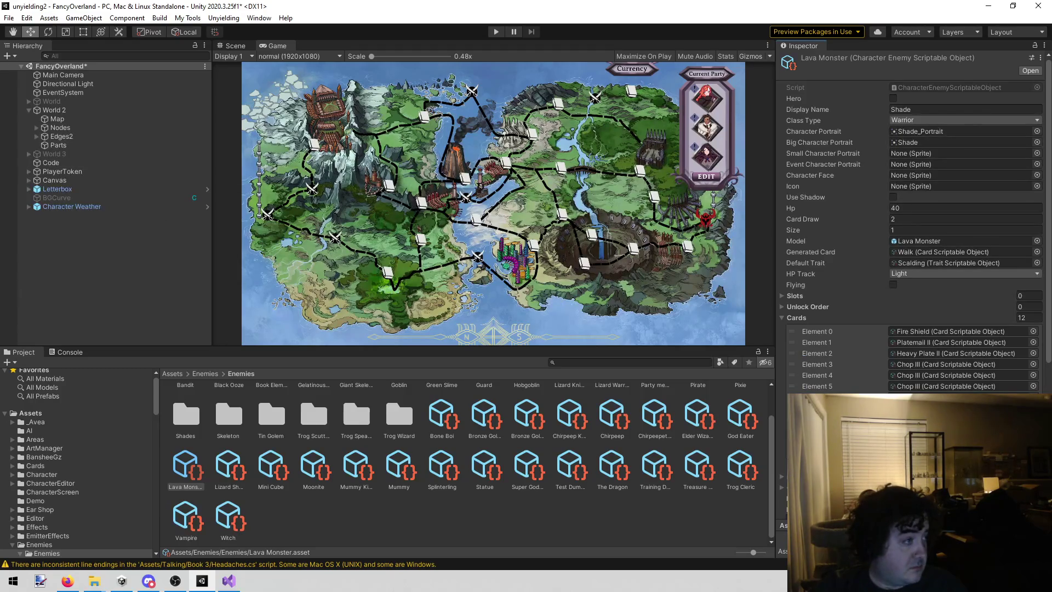
key("alt+Tab")
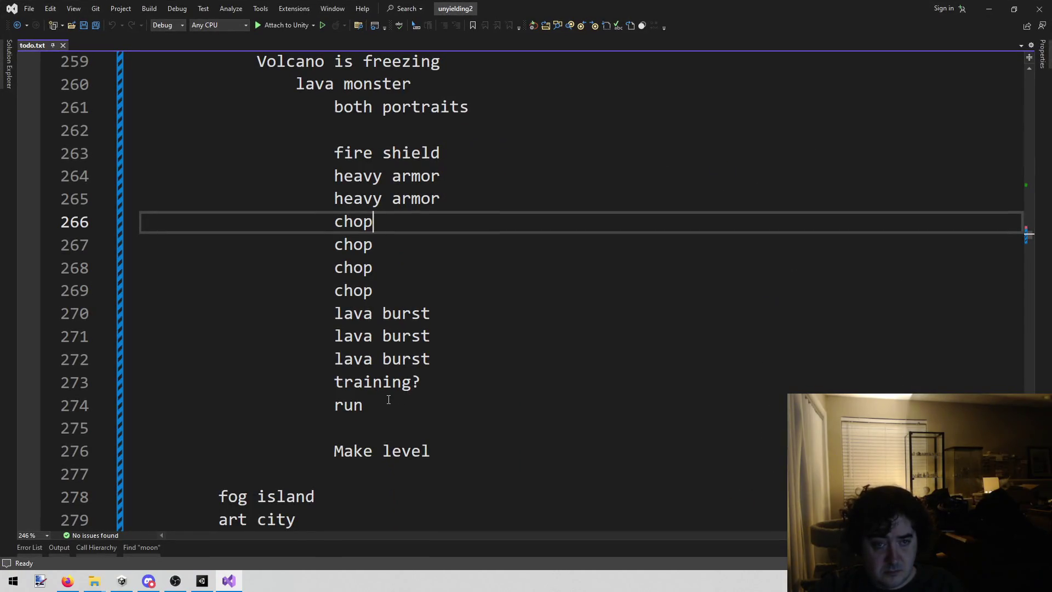
- Delete the Lava Monster card notes (lines 263–274) from todo.txt and save the file
mouse_move(387, 406)
left_mouse_down()
mouse_move(382, 389)
mouse_move(334, 428)
mouse_move(296, 290)
mouse_move(178, 290)
mouse_move(105, 305)
left_mouse_up()
scroll(382, 389, "up", 2)
key("BackSpace")
key("BackSpace")
key("BackSpace")
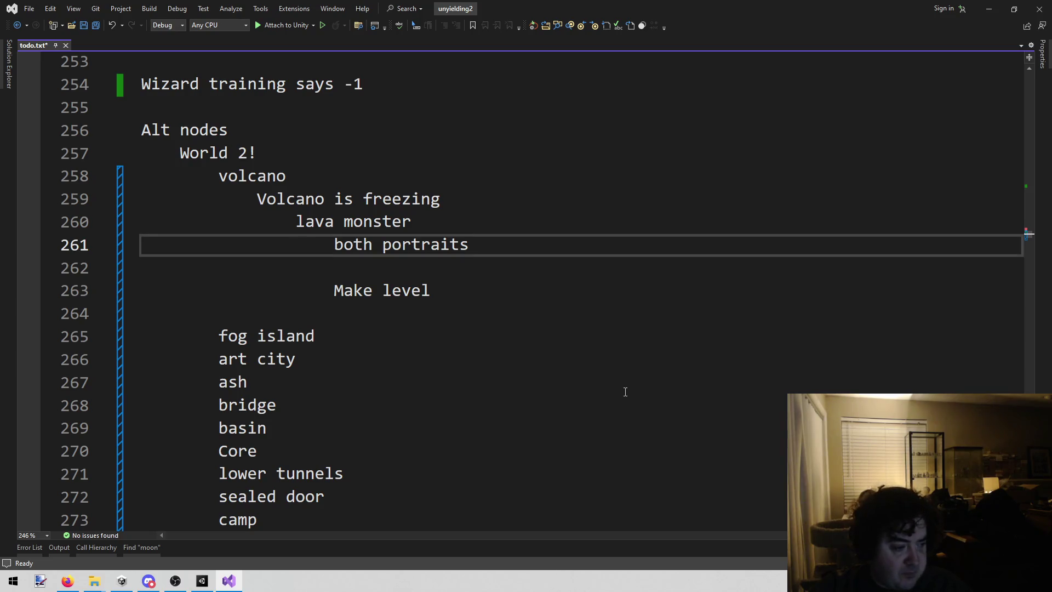
left_click(594, 301)
key("ctrl+s")
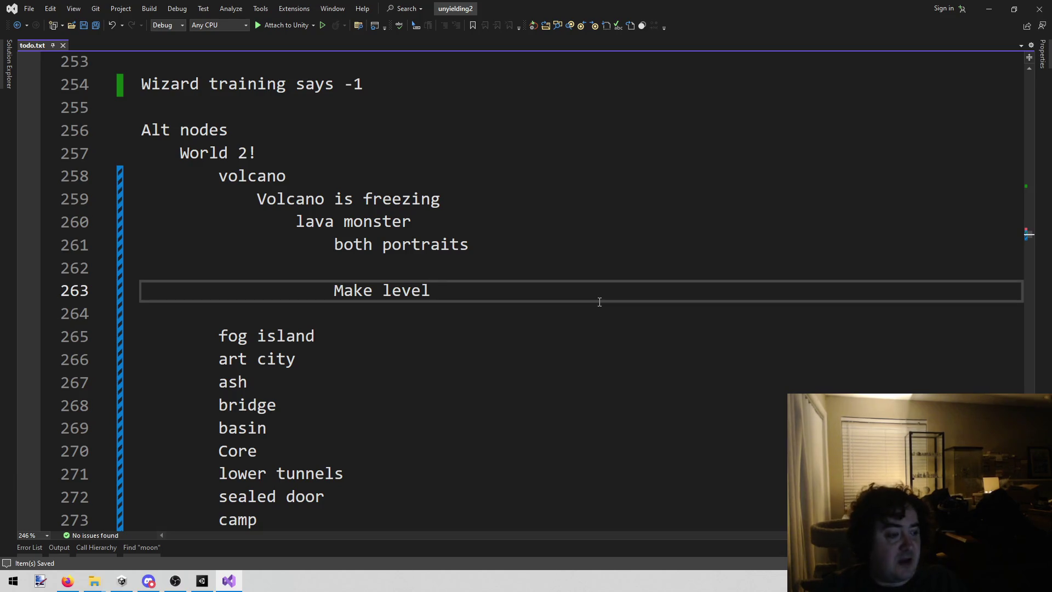
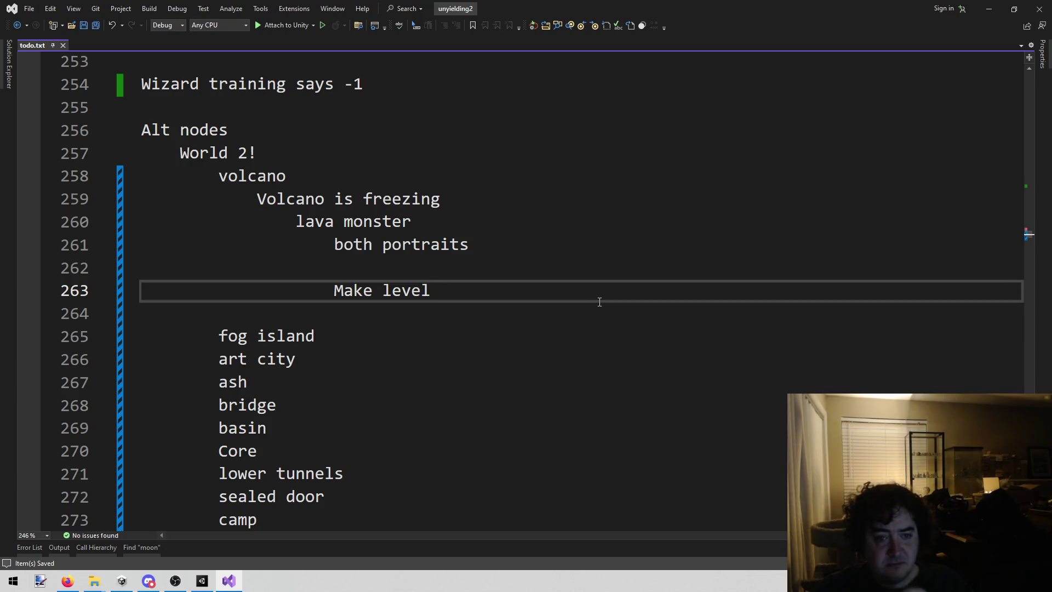
- Deselect the Lava Monster asset and save the FancyOverland scene
left_click(201, 580)
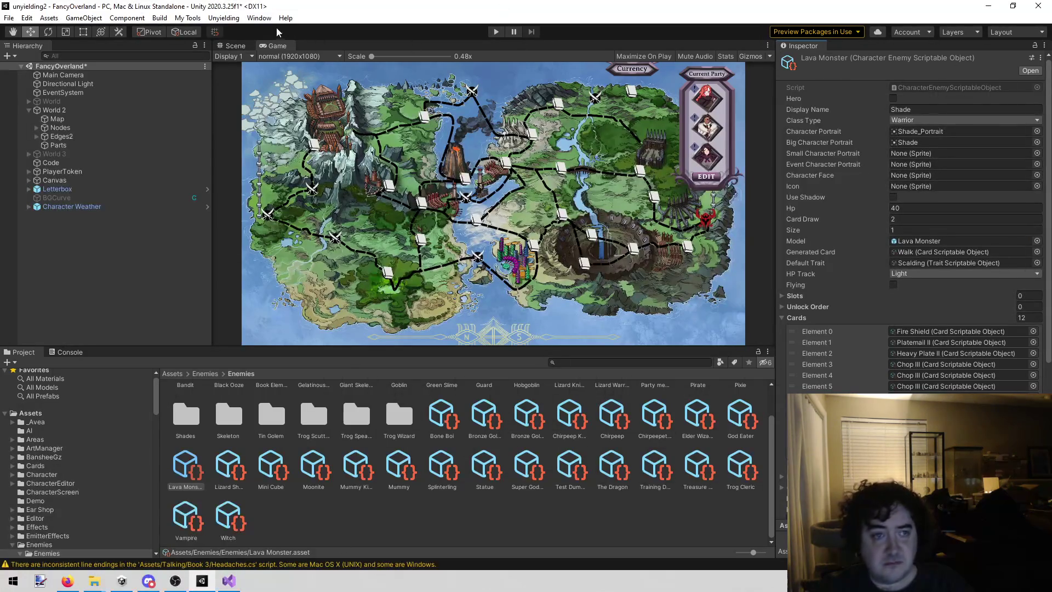
left_click(166, 325)
key("ctrl+s")
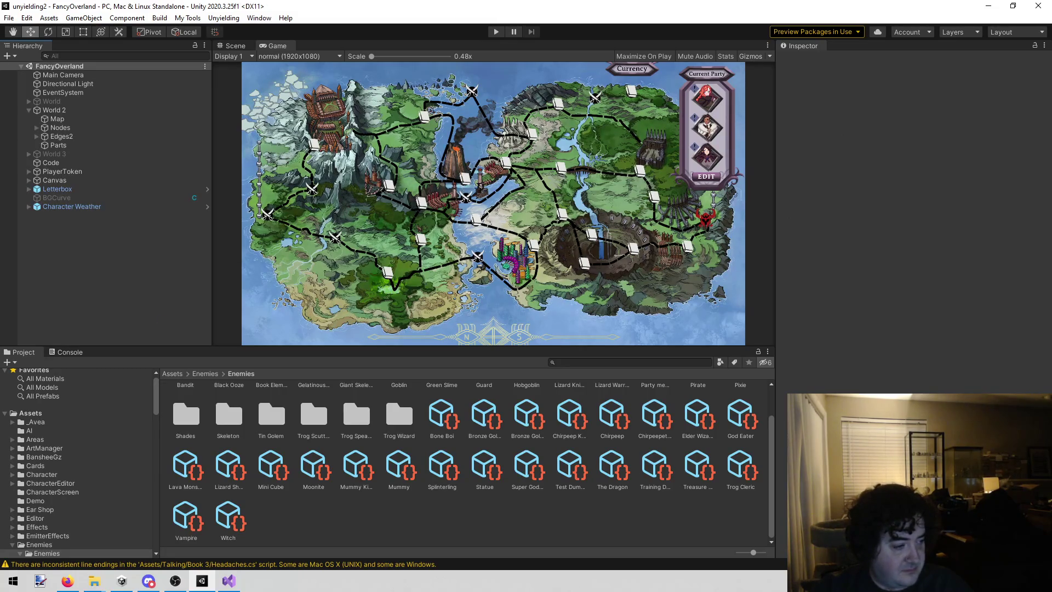
- Switch to Firefox and back, then bring up the todo list in Visual Studio
key("alt+Tab")
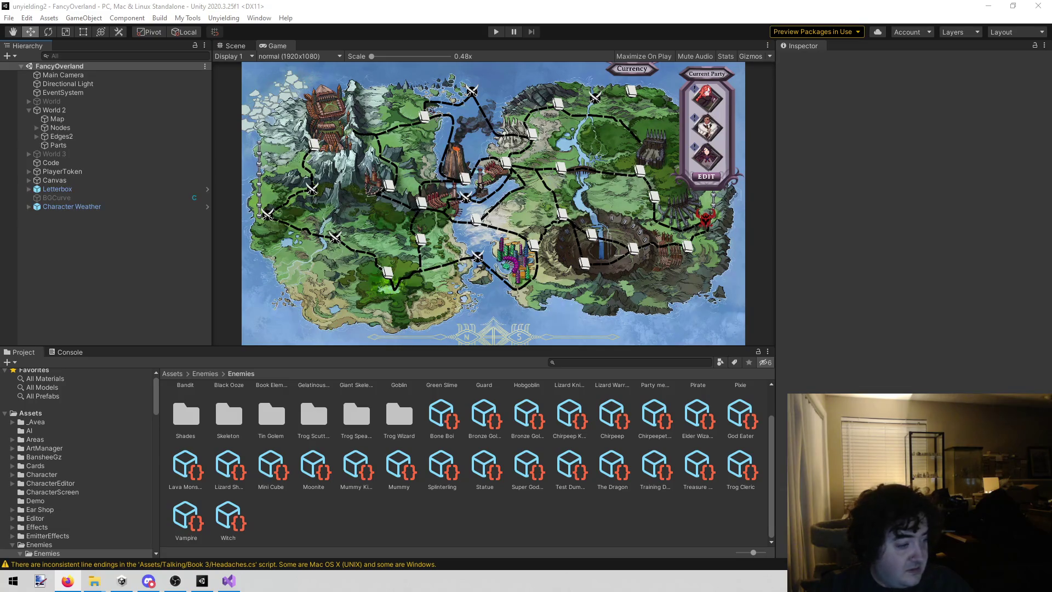
left_click(93, 268)
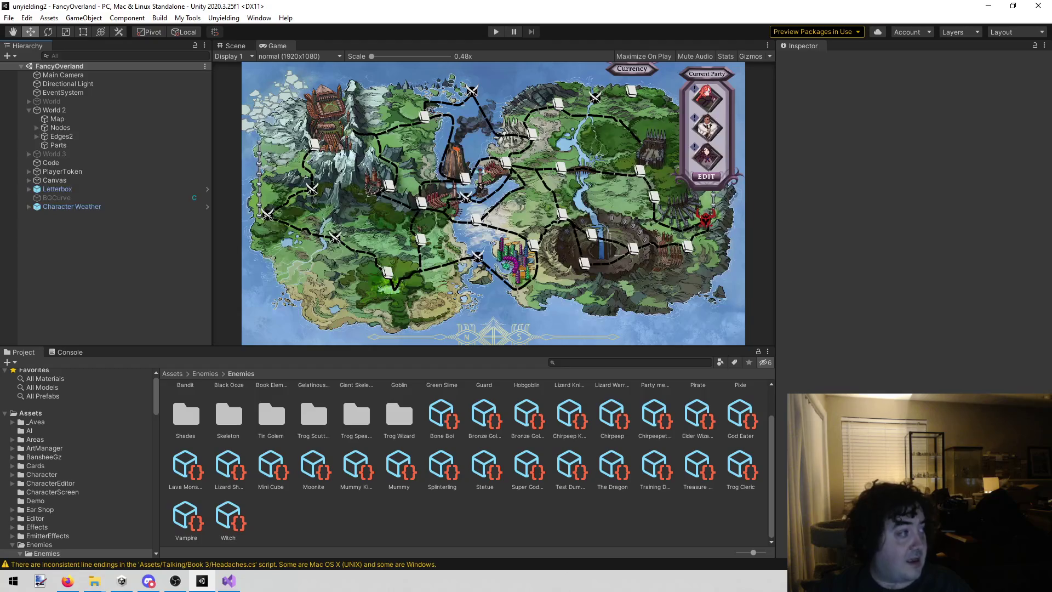
key("alt+Tab")
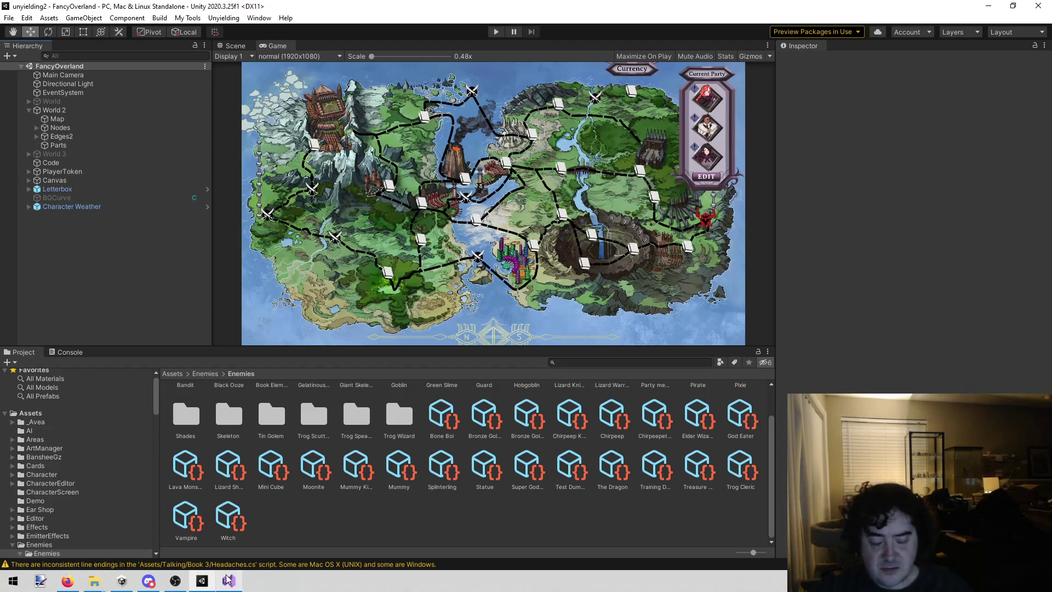
mouse_move(229, 581)
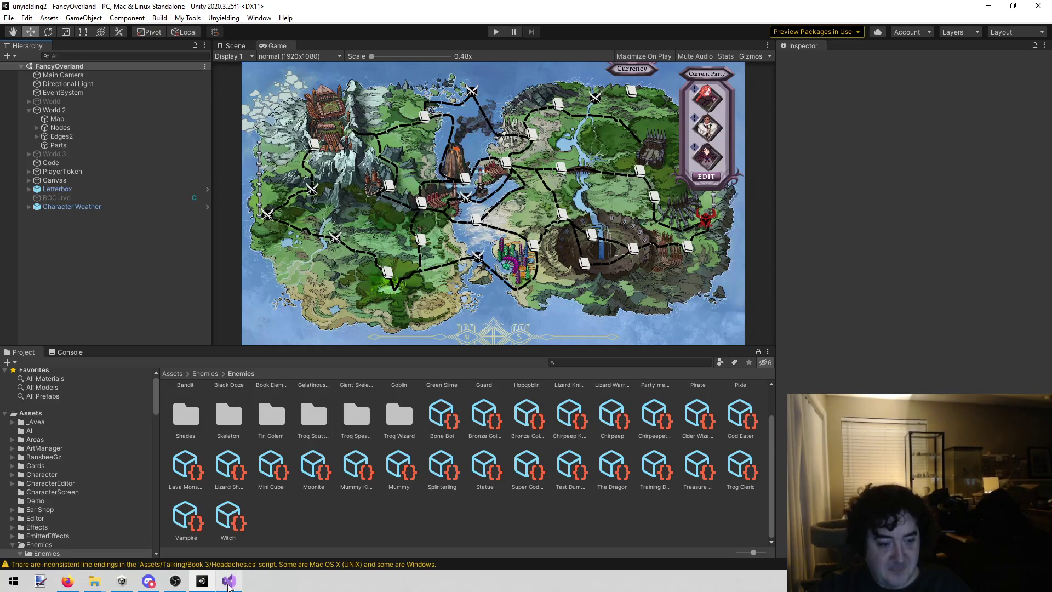
left_click(229, 581)
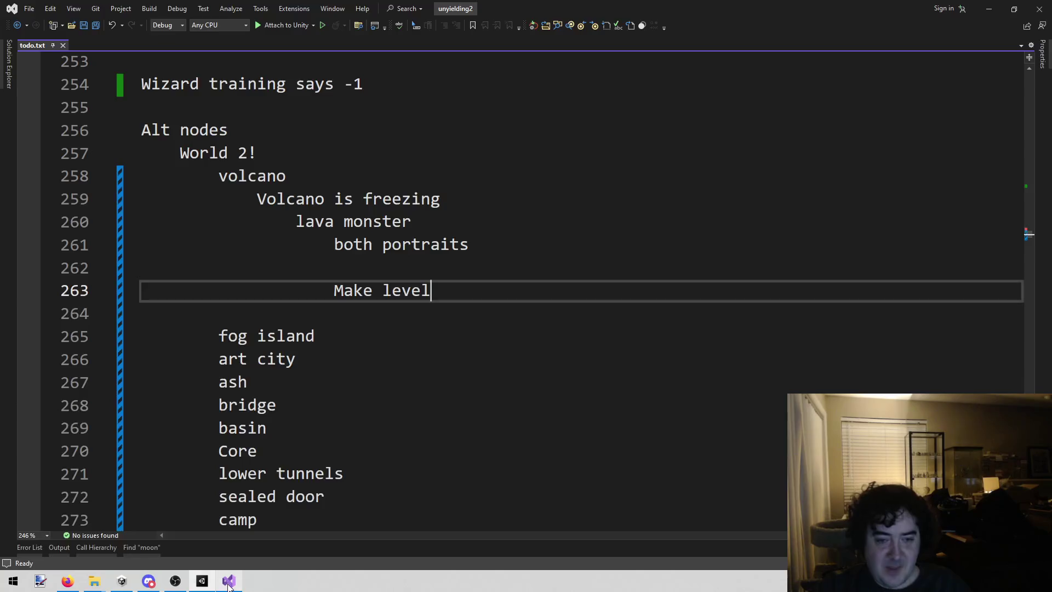
left_click_drag(460, 296, 339, 241)
left_click(449, 291)
left_click_drag(448, 291, 358, 291)
left_click(513, 273)
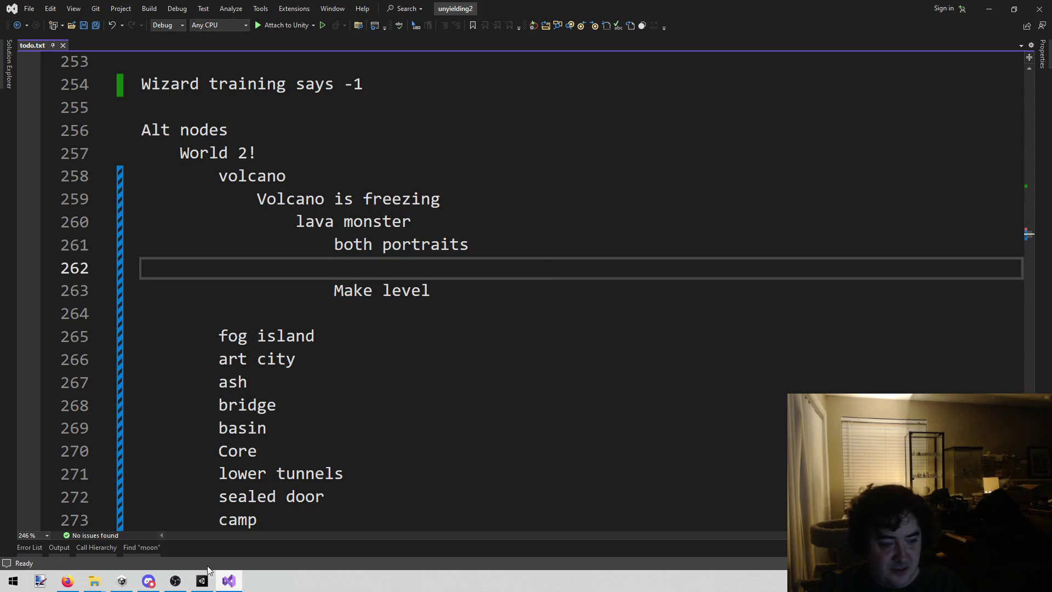
key("alt+Tab")
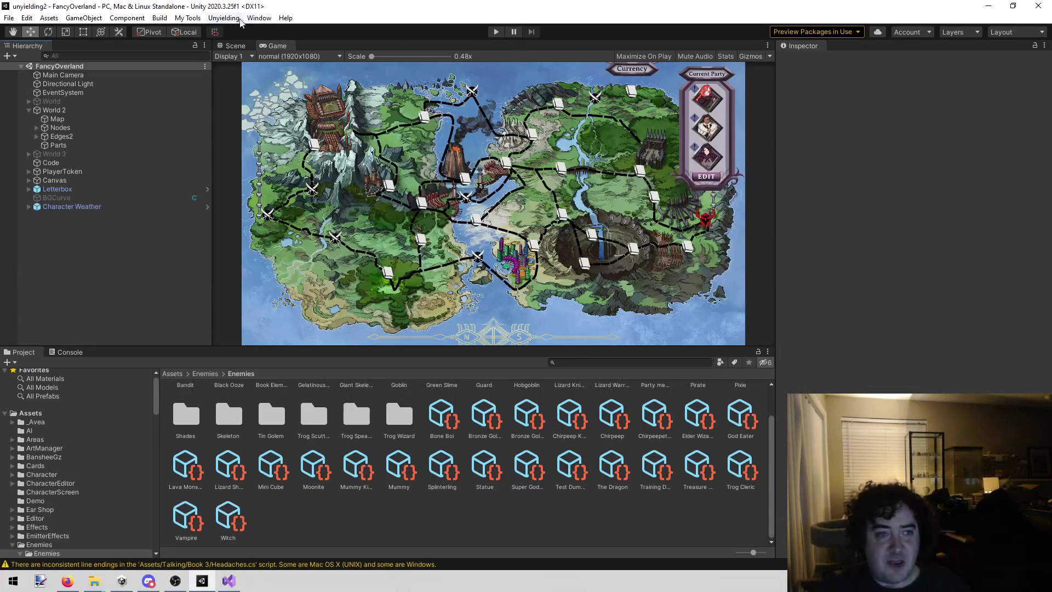
- Open the Fancy Level Editor scene from the Unyielding menu and run it in Play mode
left_click(223, 18)
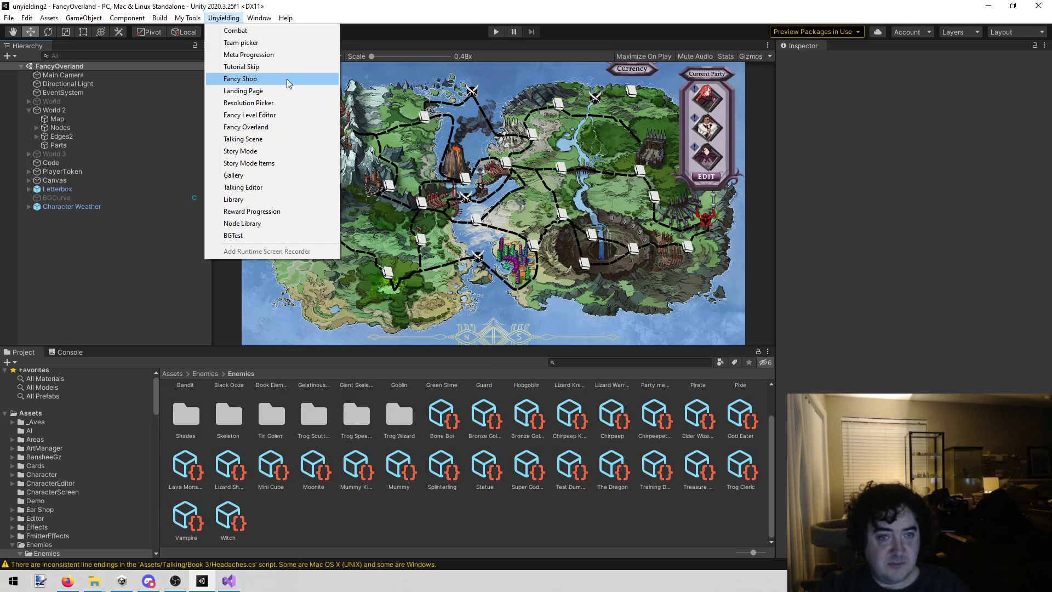
left_click(287, 117)
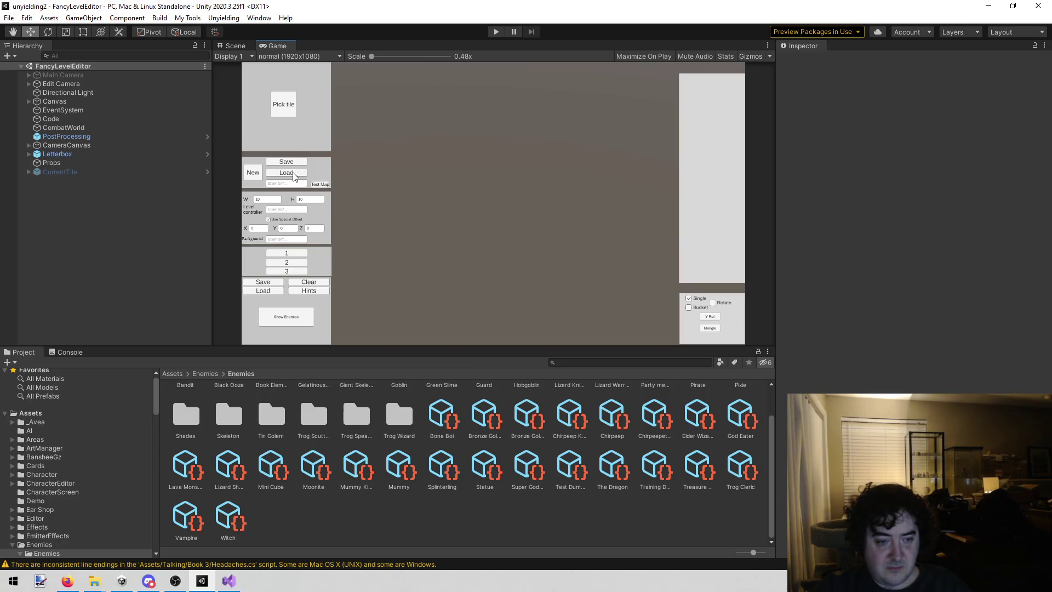
left_click(498, 32)
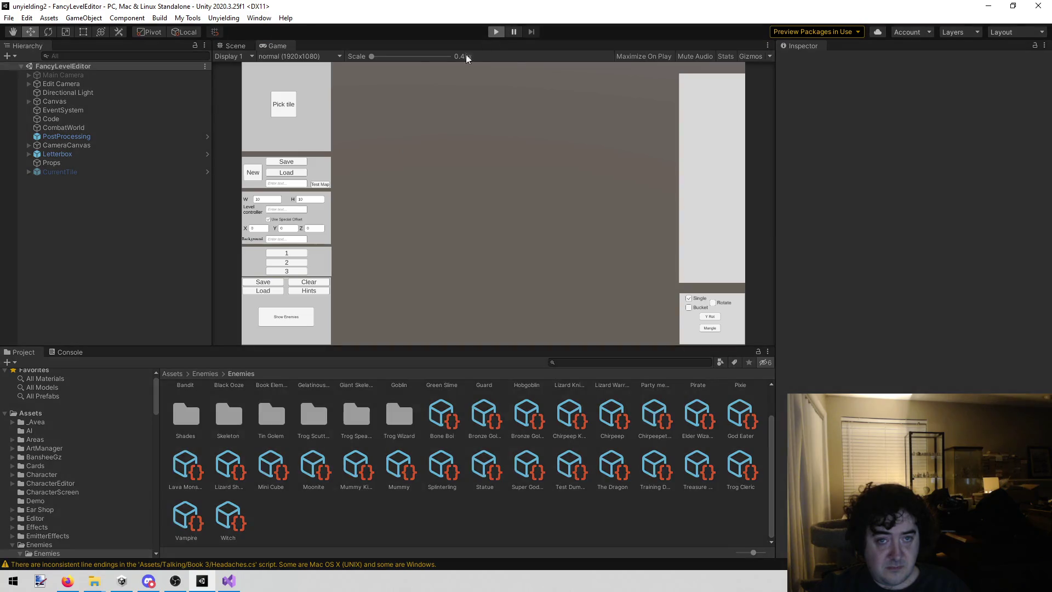
- Load the LavaMonster.txt map from the Maps/RandomV2 folder
left_click(301, 173)
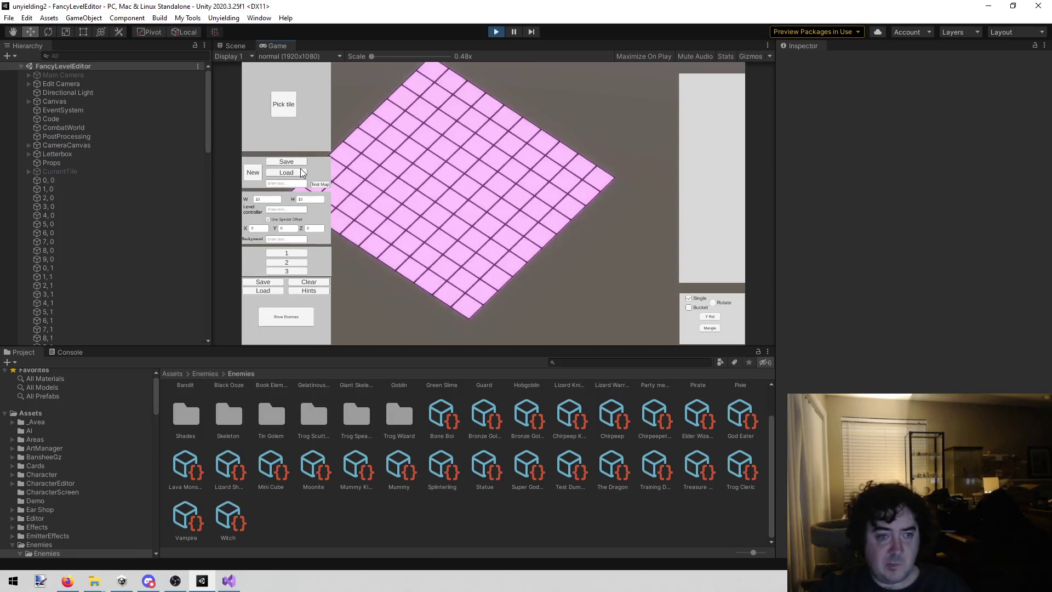
left_click(302, 172)
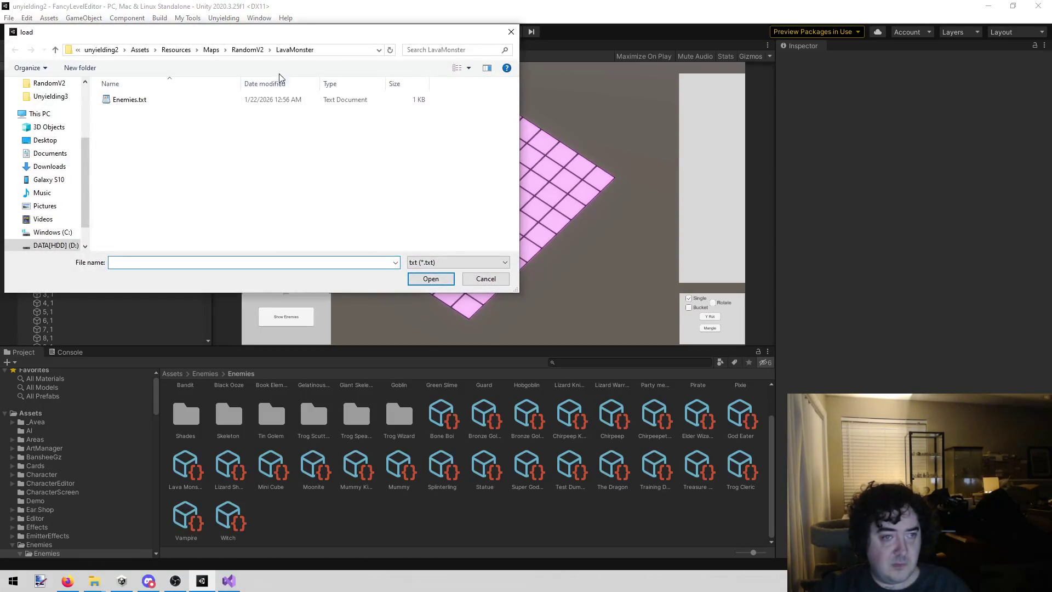
left_click(248, 50)
scroll(241, 129, "down", 10)
left_click(211, 141)
scroll(211, 144, "down", 1)
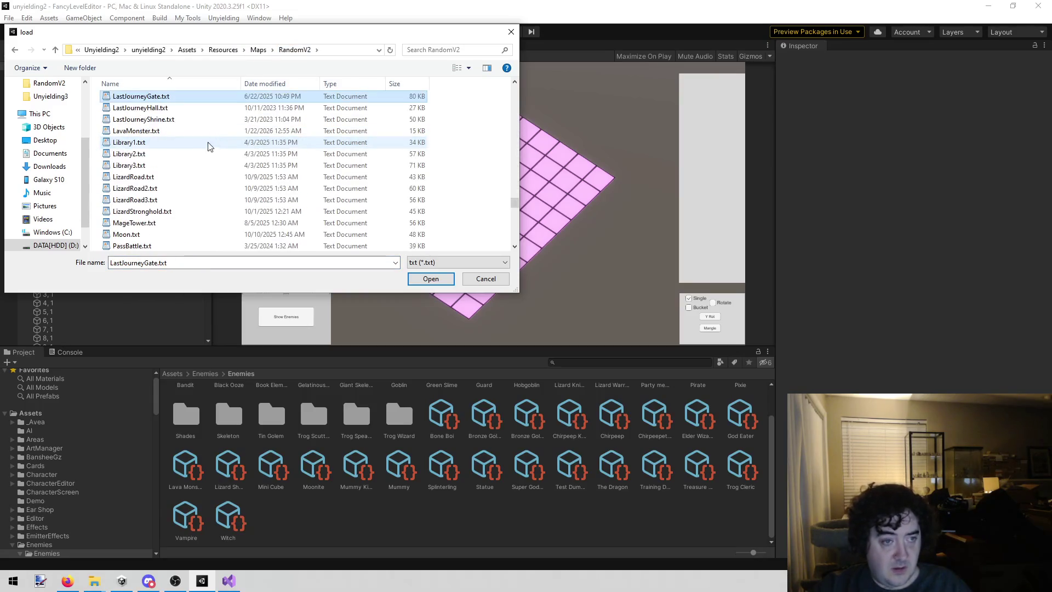
left_click(159, 134)
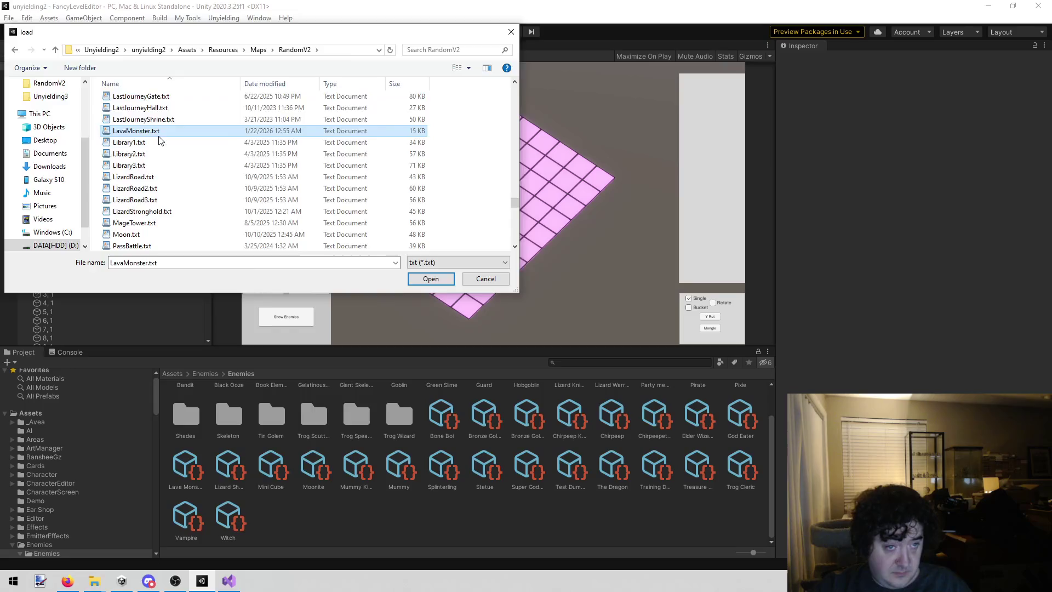
key("Return")
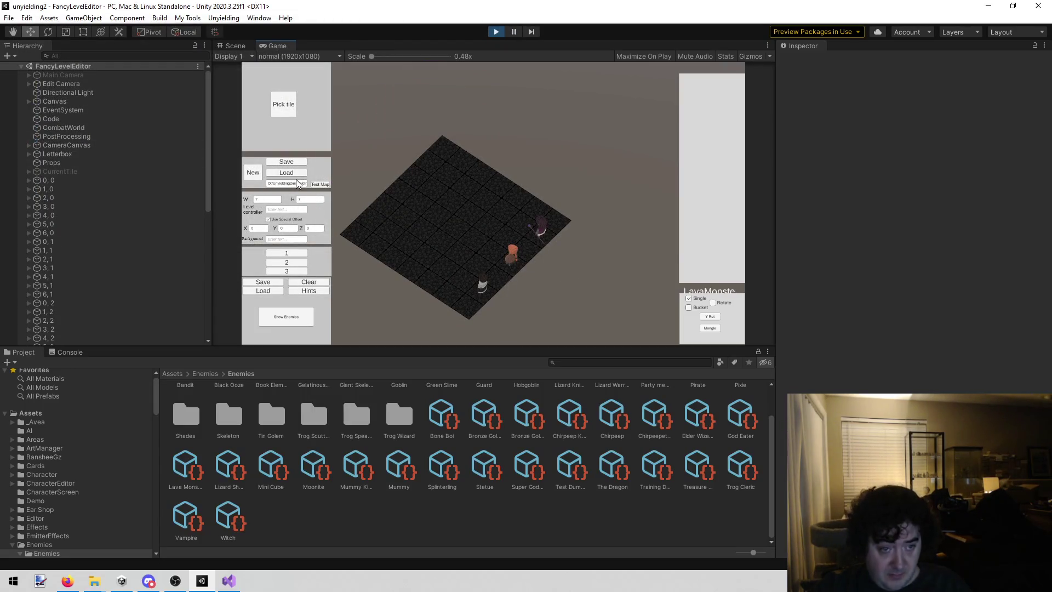
- Create a new blank level grid 9 wide and 9 high
left_click(267, 200)
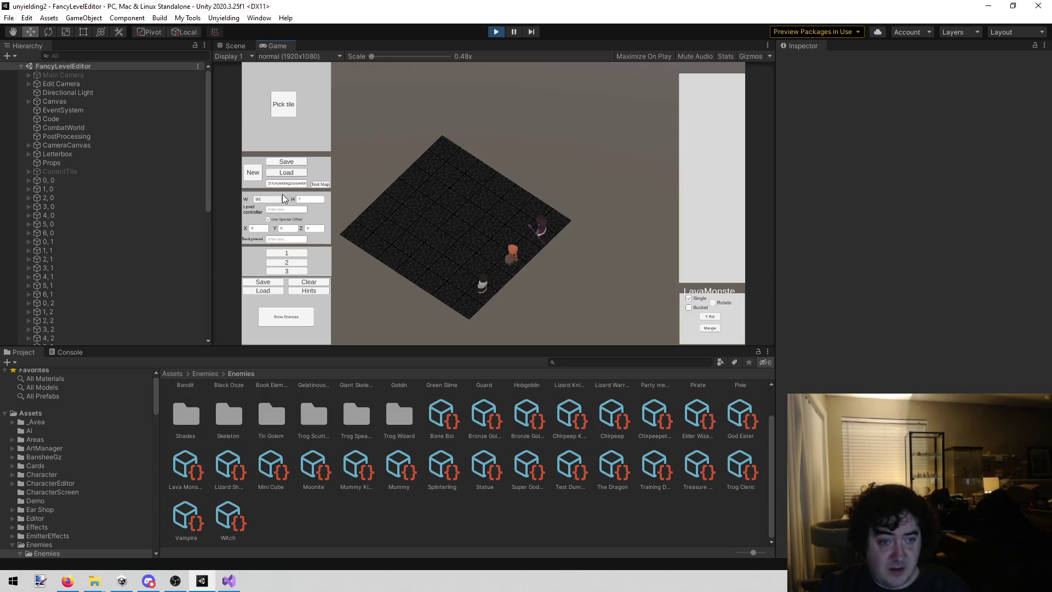
left_click(317, 200)
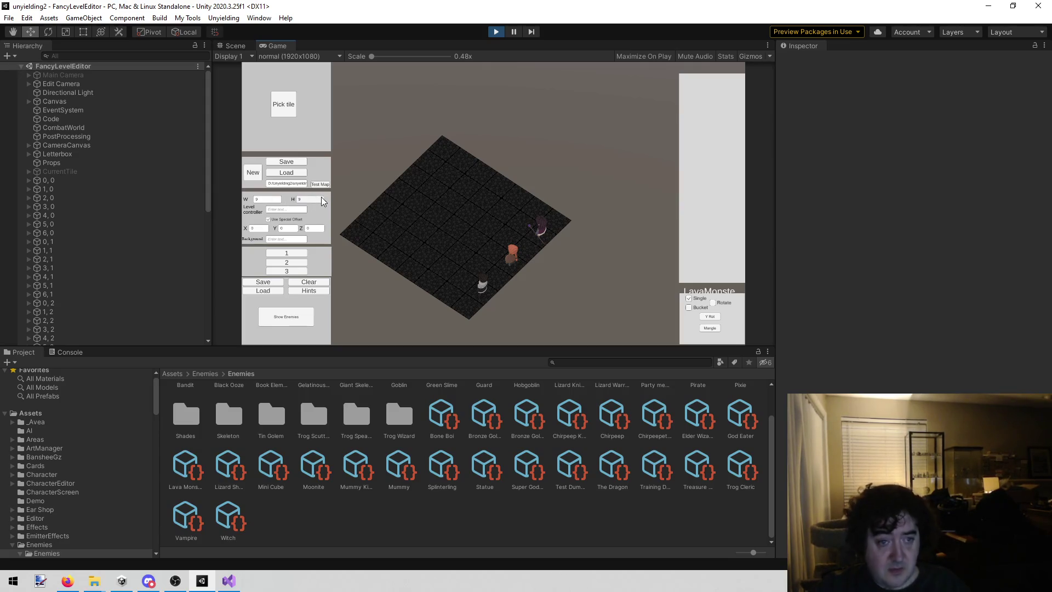
left_click(254, 172)
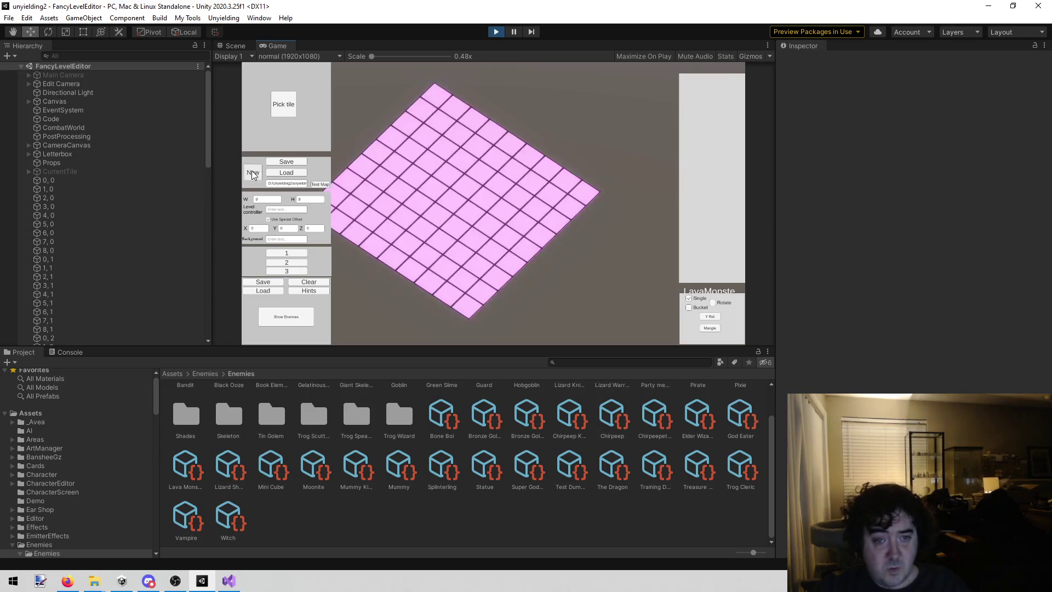
- Paint Cave pillar tiles around the entire border of the grid
left_click(281, 107)
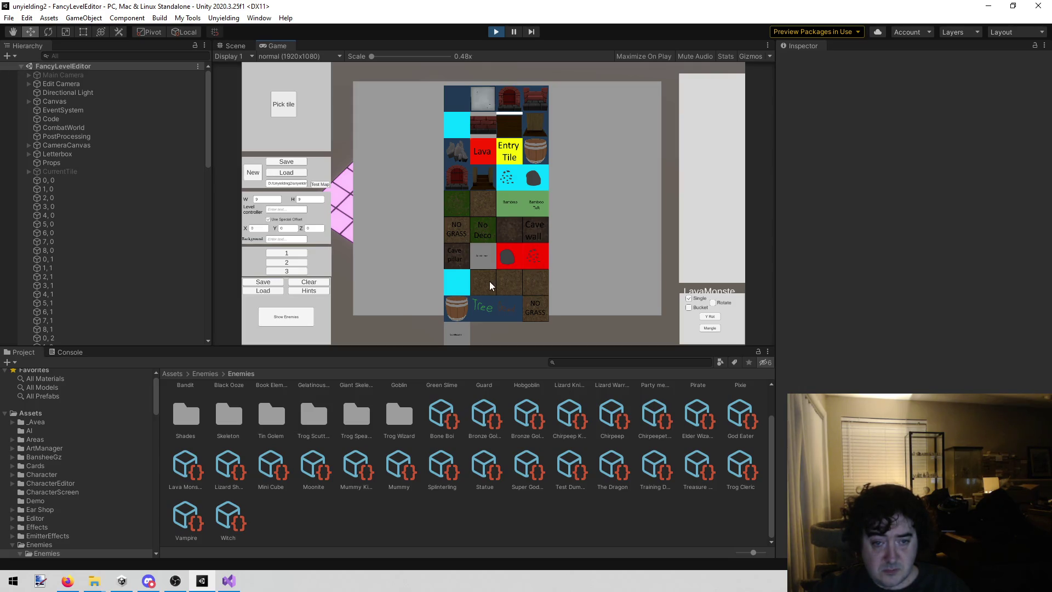
left_click(456, 258)
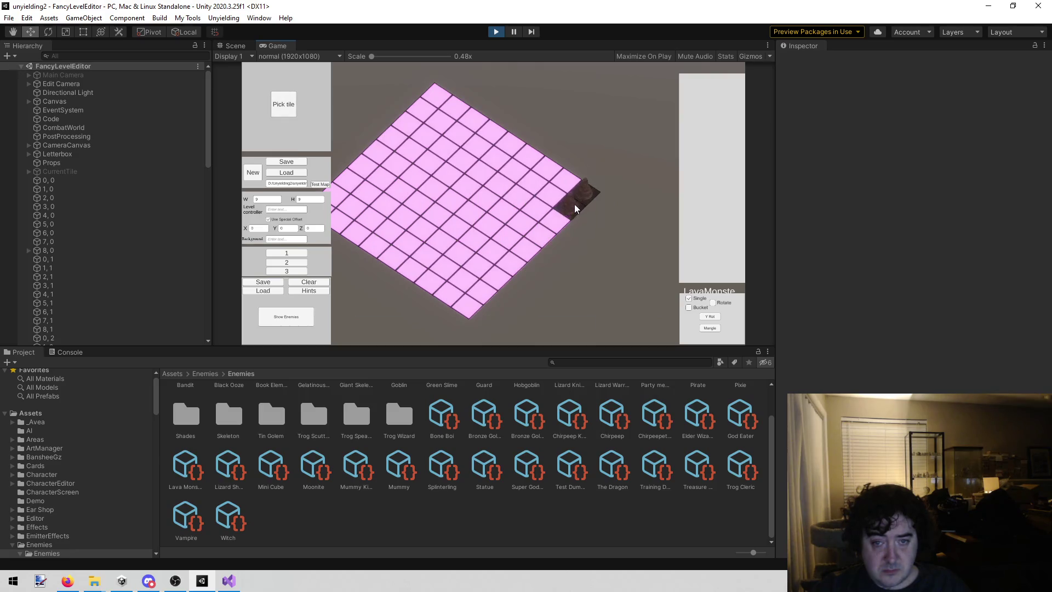
mouse_move(534, 248)
left_mouse_down()
mouse_move(480, 297)
mouse_move(429, 289)
left_mouse_up()
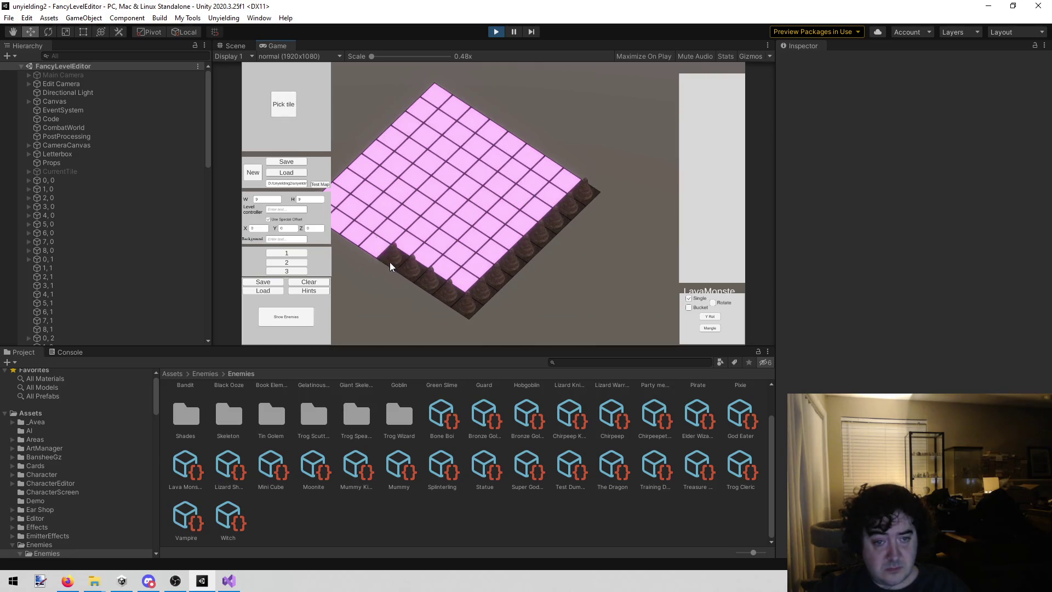
key("a")
left_click(404, 223)
left_click_drag(429, 150, 386, 195)
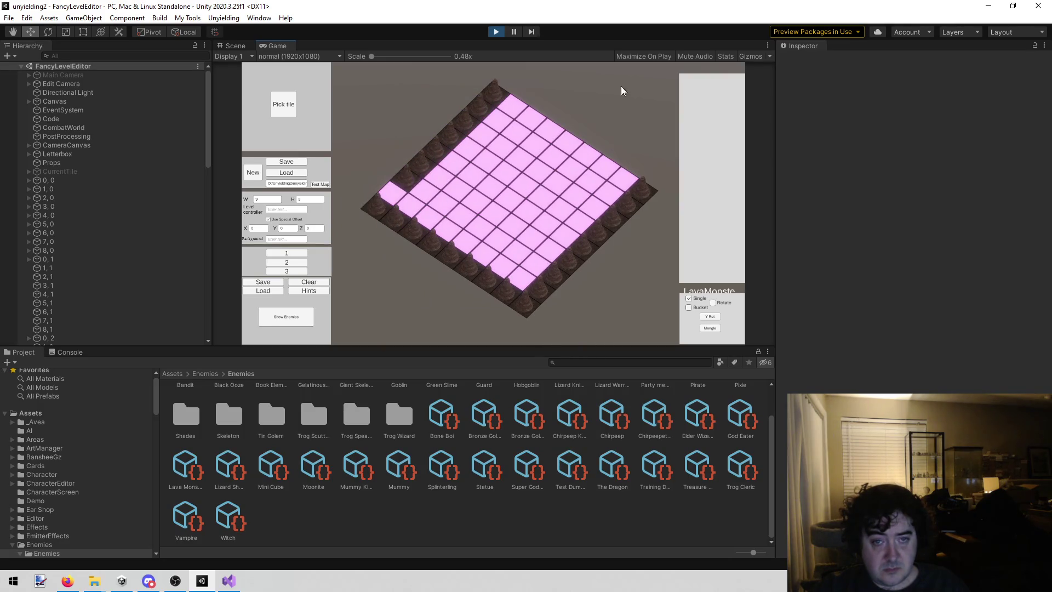
left_click(515, 99)
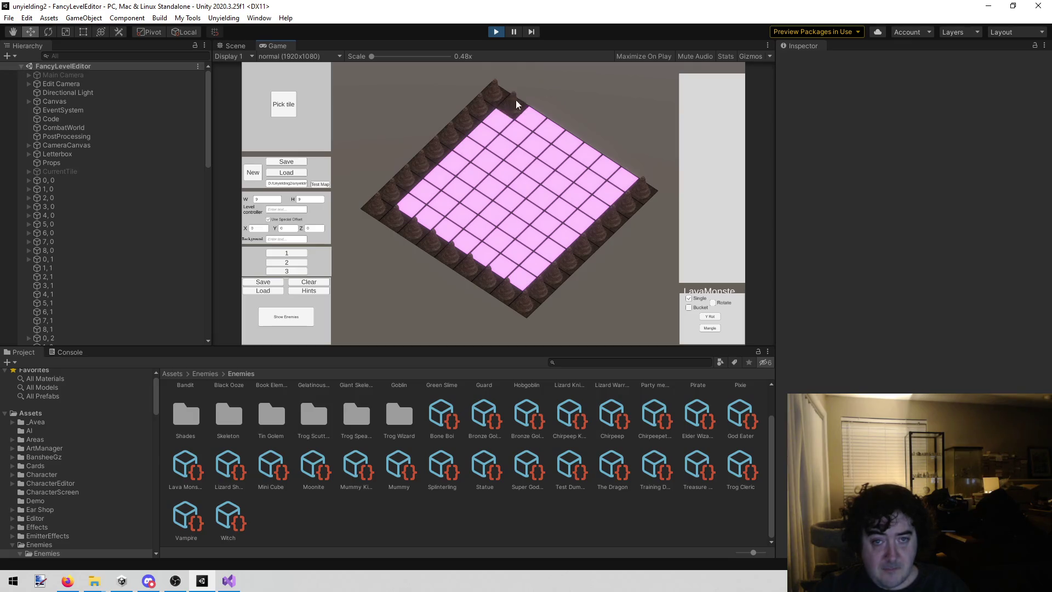
left_click_drag(566, 128, 642, 178)
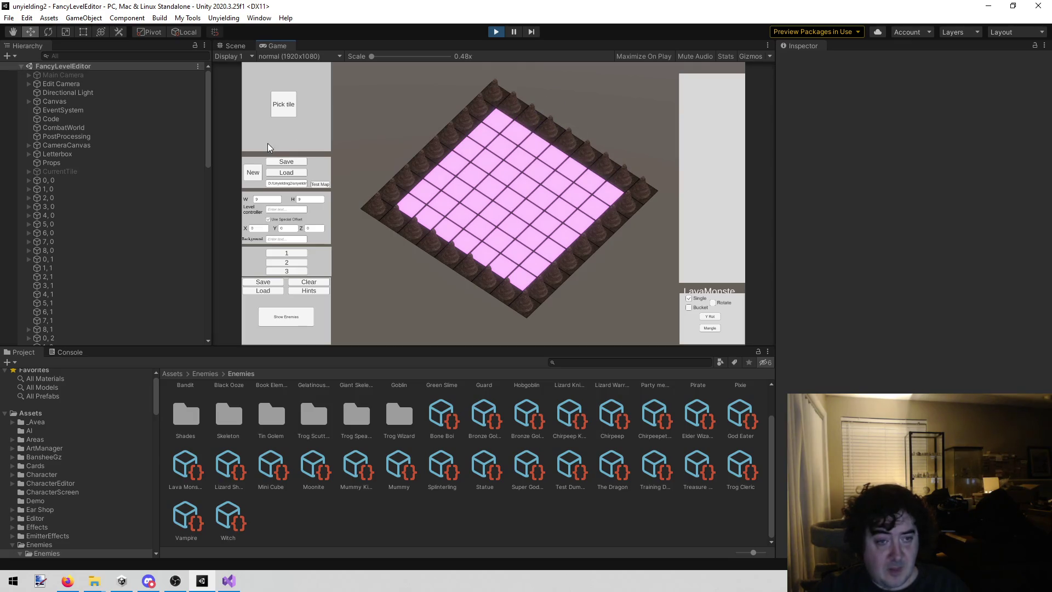
- Fill the whole pink interior with a dark stone floor tile
left_click(281, 107)
left_click(460, 338)
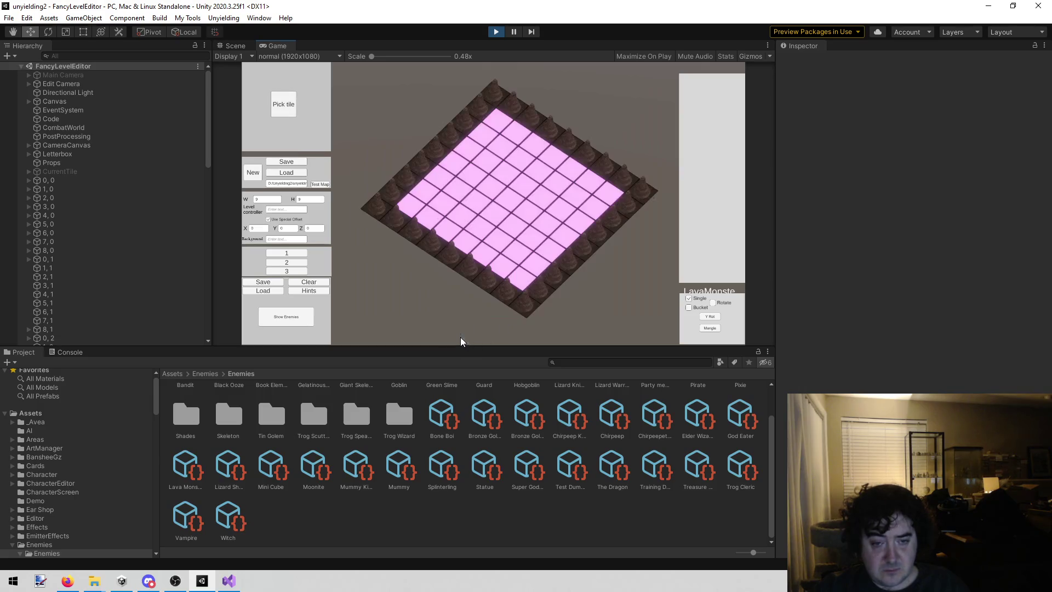
left_click_drag(493, 121, 416, 199)
left_click_drag(461, 232, 517, 267)
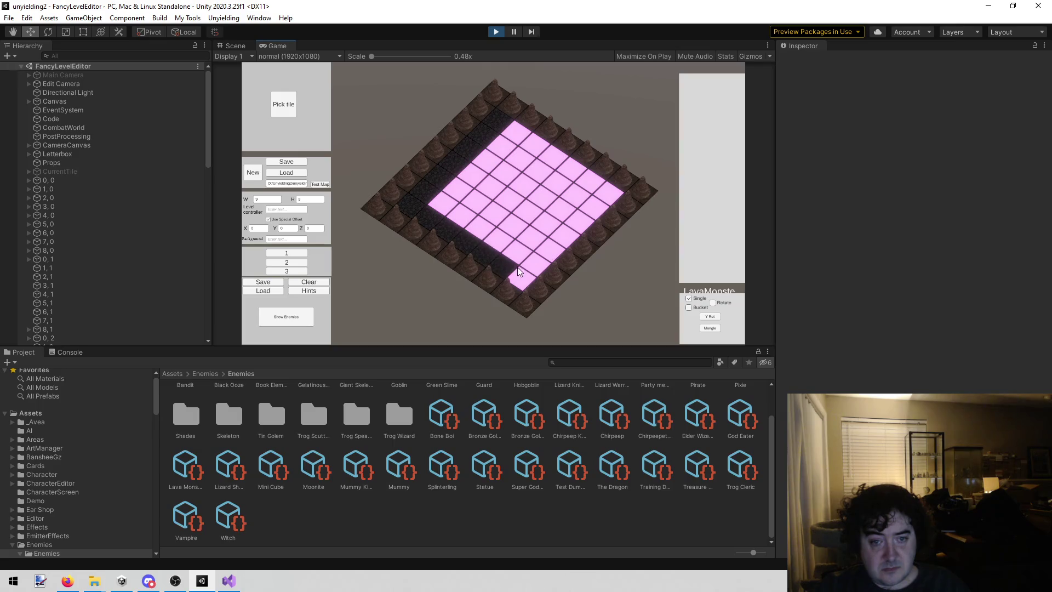
left_click_drag(602, 204, 599, 190)
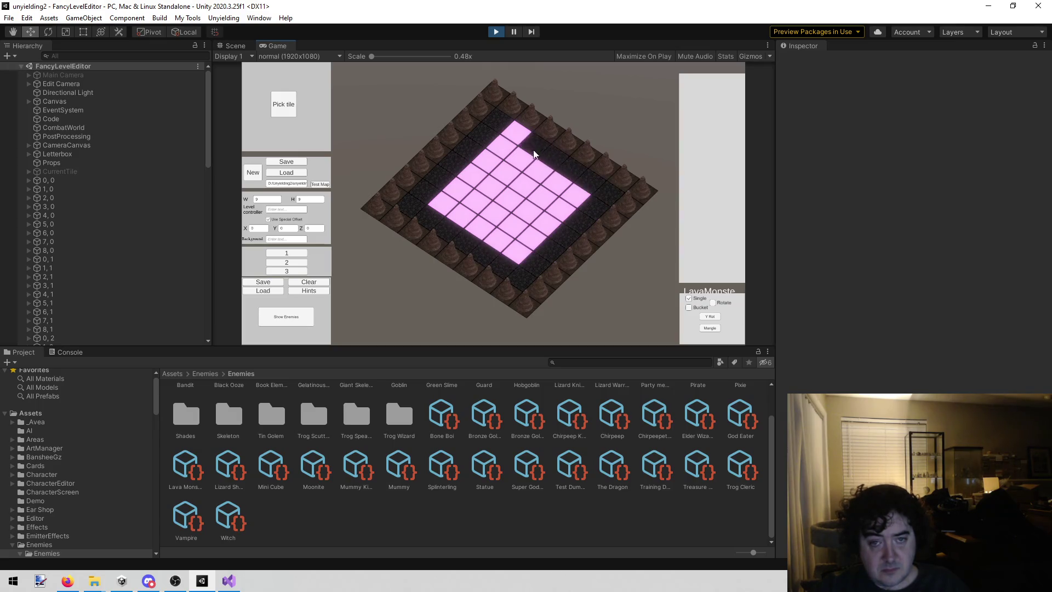
left_click_drag(536, 151, 481, 158)
mouse_move(447, 196)
left_mouse_down()
mouse_move(484, 220)
mouse_move(577, 205)
mouse_move(517, 164)
mouse_move(553, 218)
mouse_move(531, 269)
left_mouse_up()
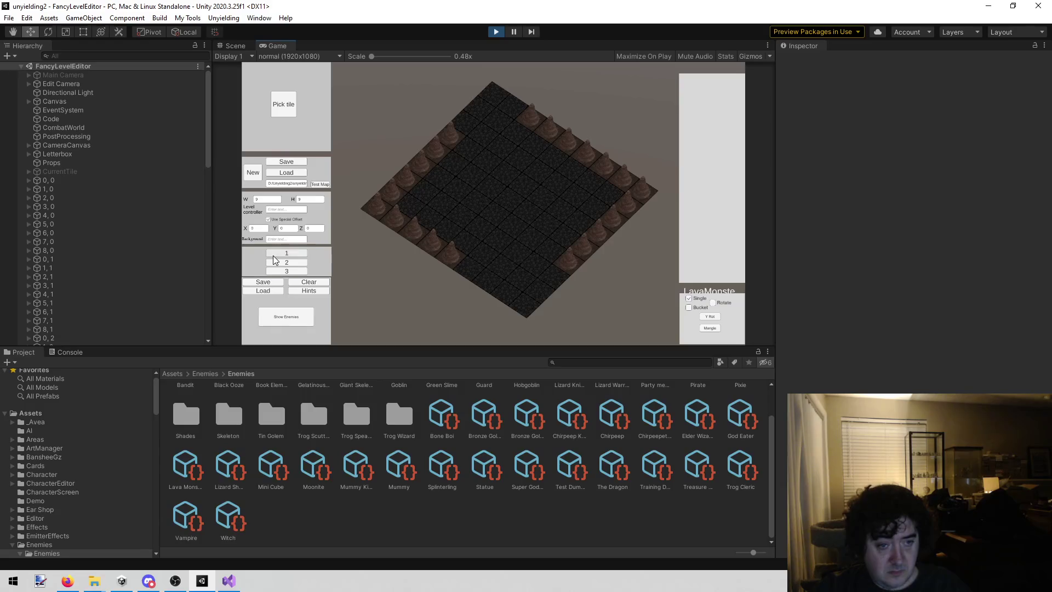
- Place a white piece, reset tile 1, 0 to rotation 0, and add a dark enemy at the bottom corner
left_click(505, 290)
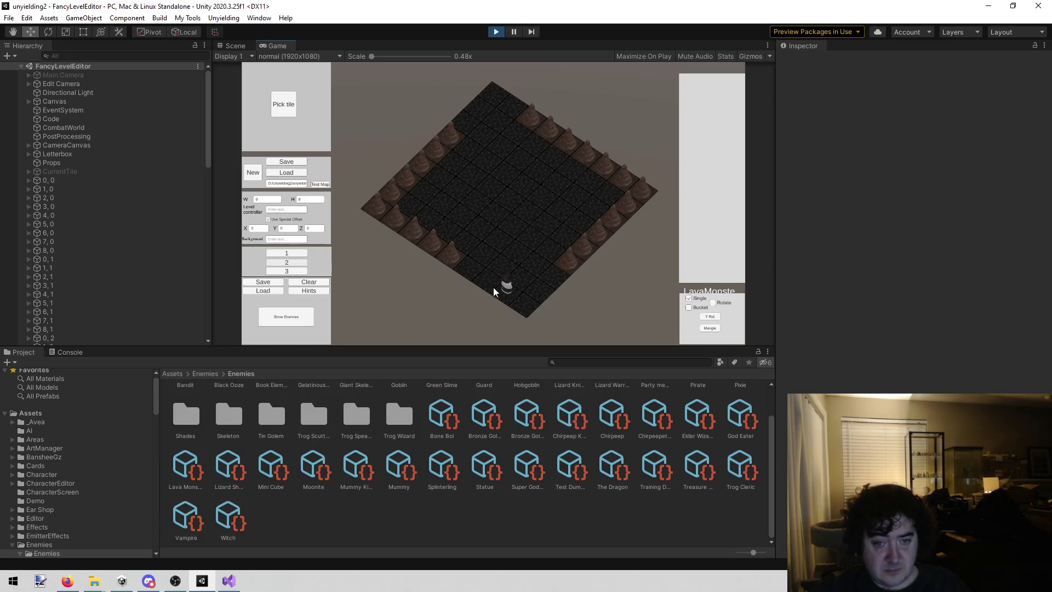
left_click(540, 285)
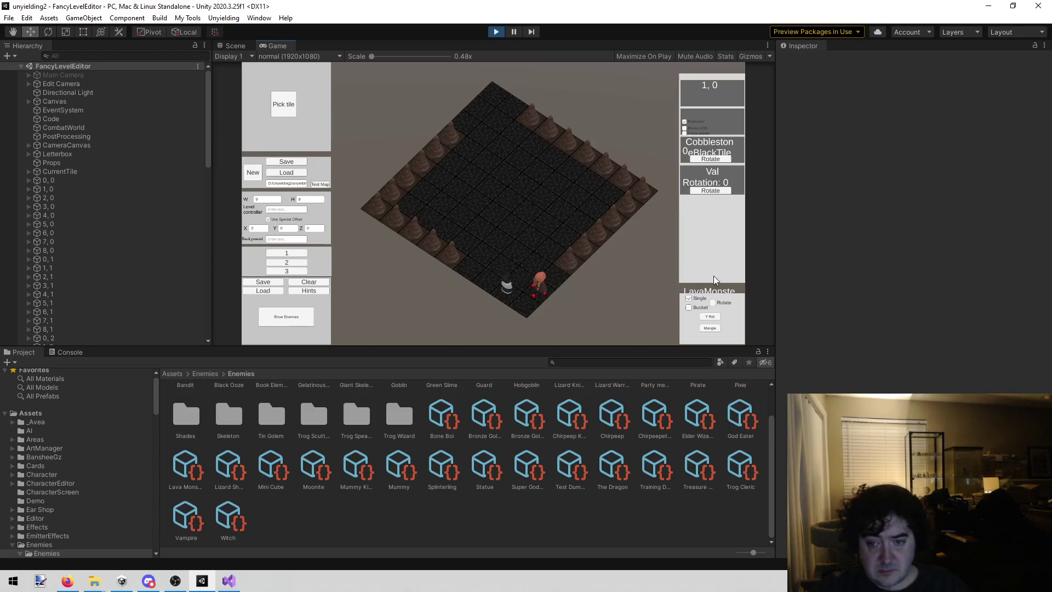
left_click(715, 190)
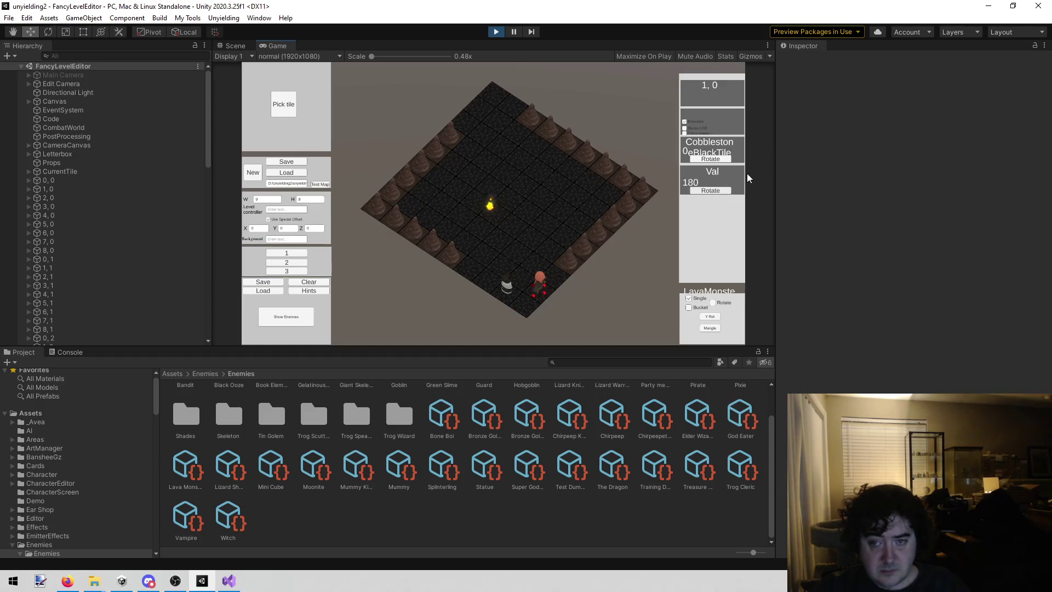
left_click(712, 191)
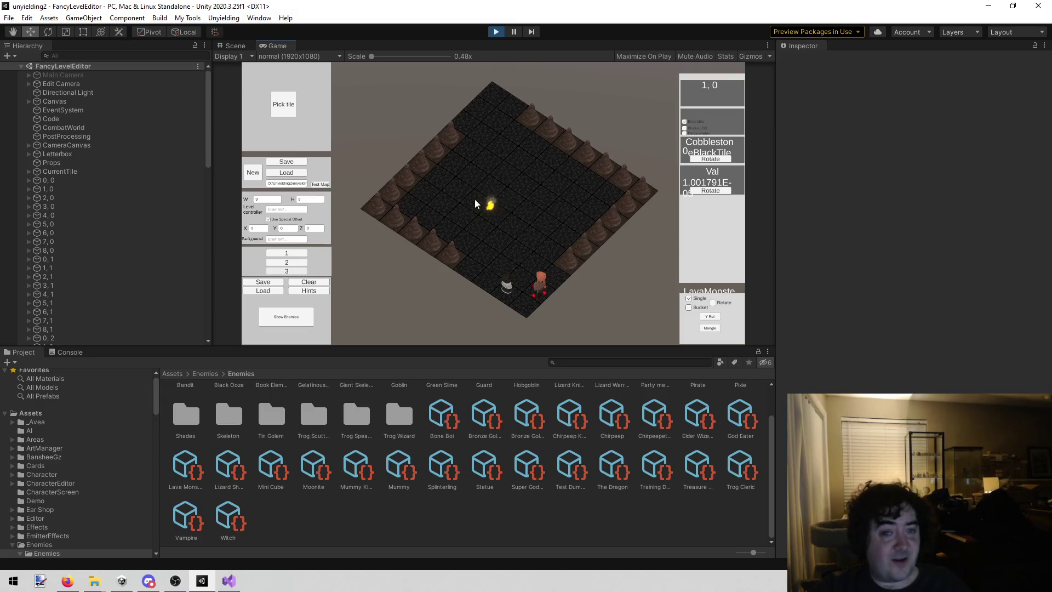
left_click(521, 303)
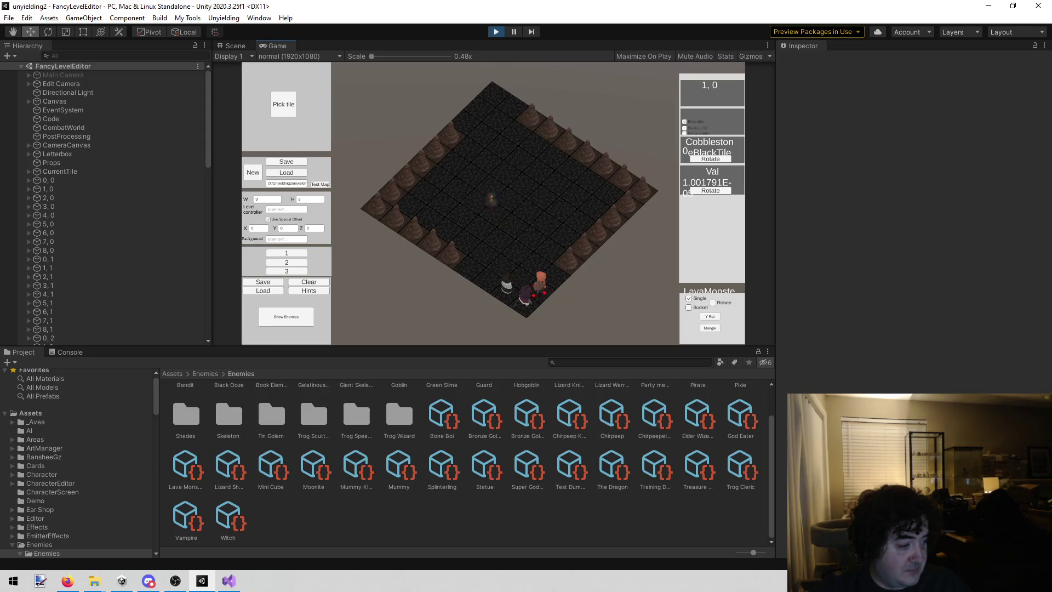
- Place a Lava Monster on tile 8, 7 and rotate it to 270
left_click(268, 320)
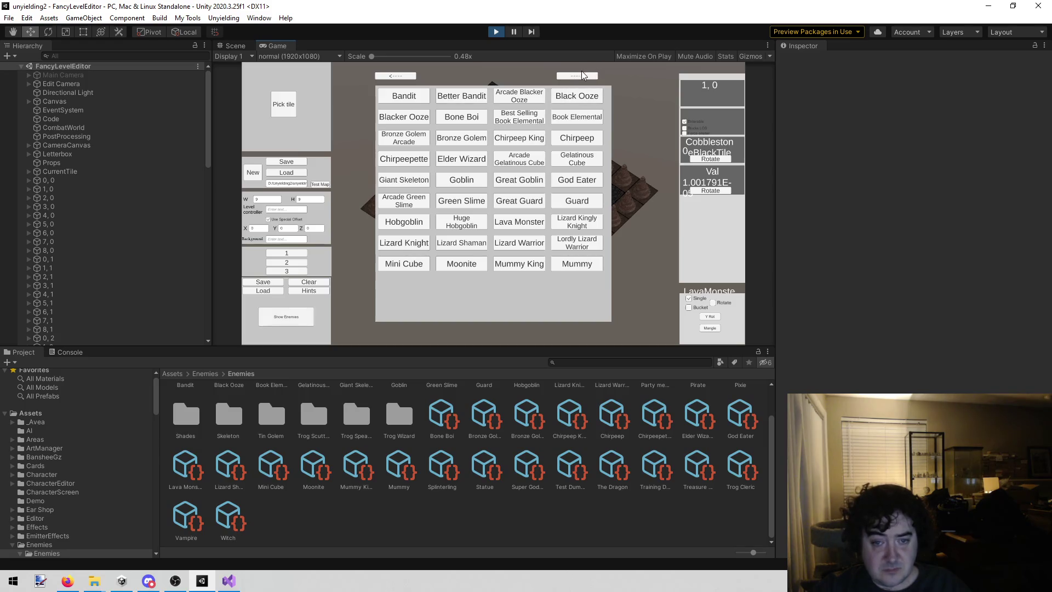
left_click(578, 75)
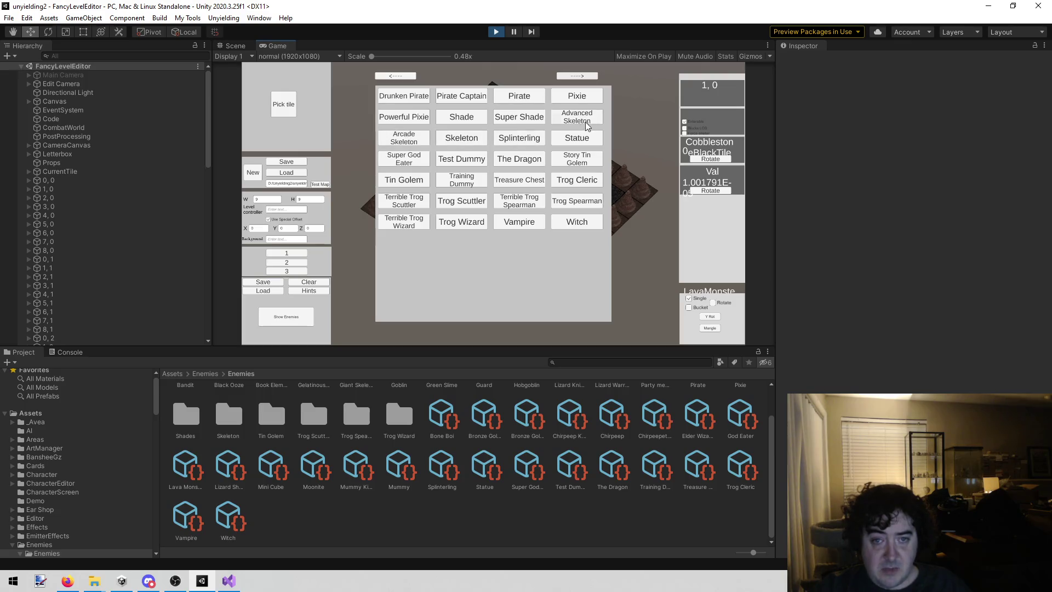
left_click(390, 77)
left_click(519, 224)
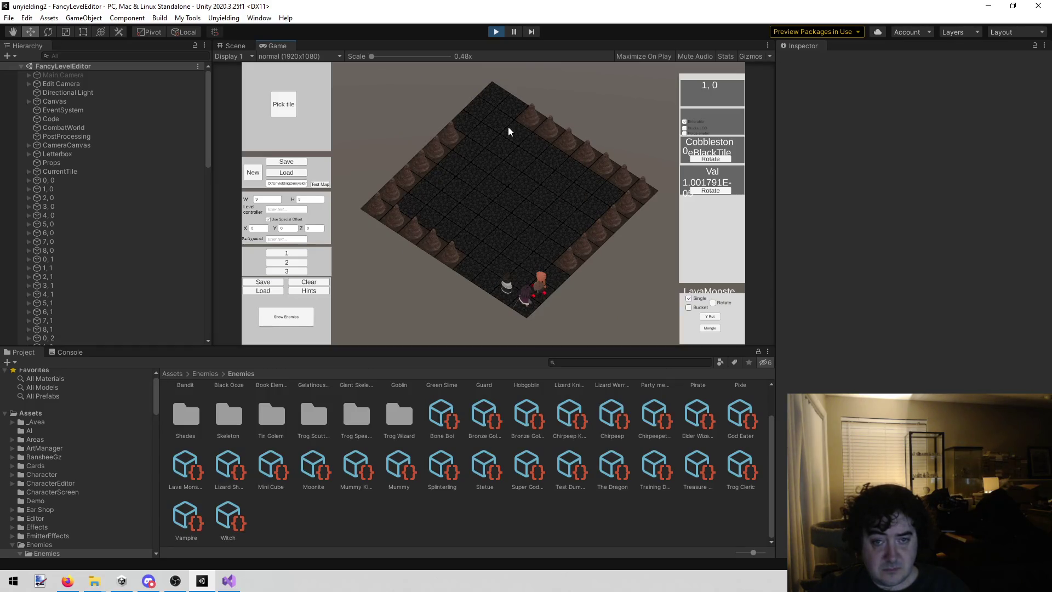
left_click(508, 106)
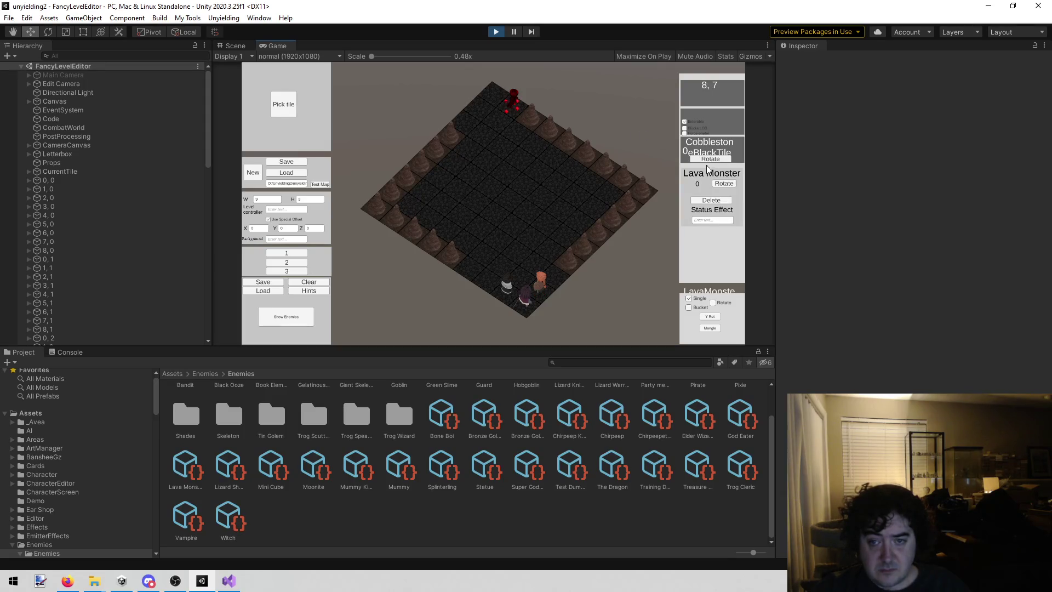
left_click(722, 184)
left_click(720, 185)
left_click(720, 185)
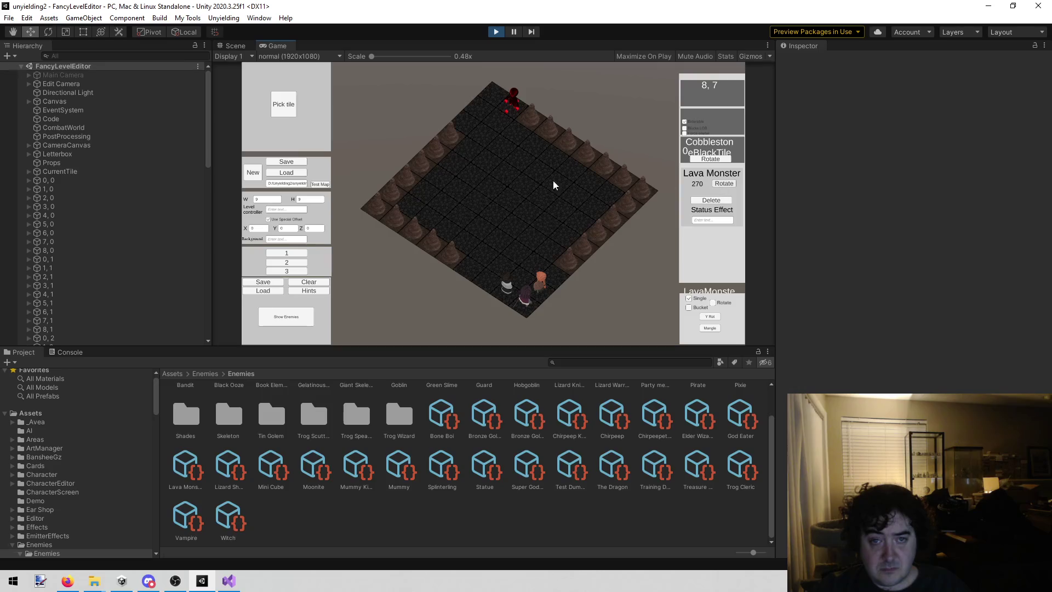
- Place a second Lava Monster on tile 6, 8, turning it to 180
left_click(286, 318)
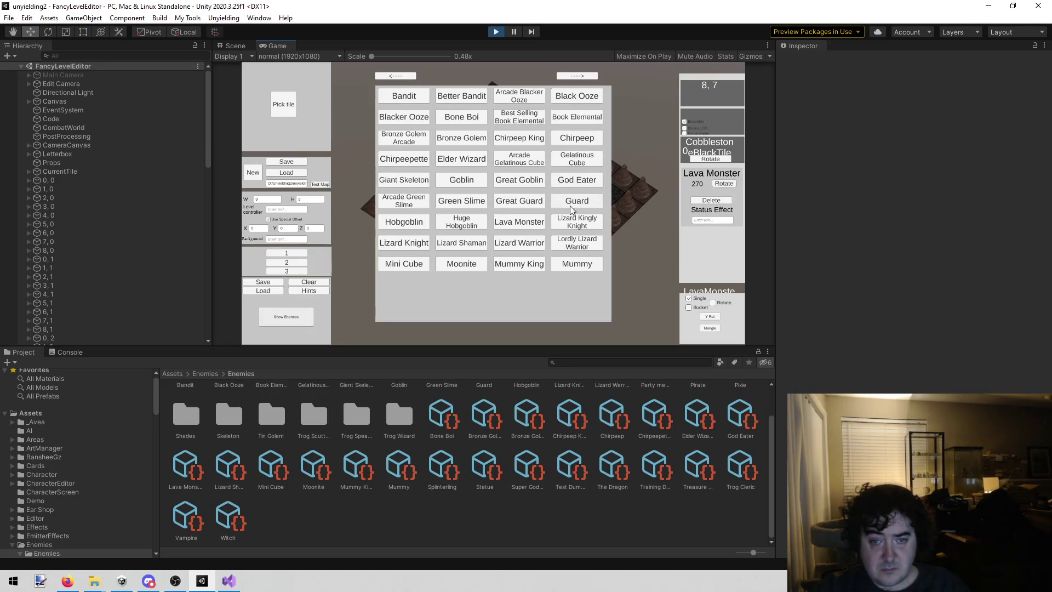
left_click(530, 221)
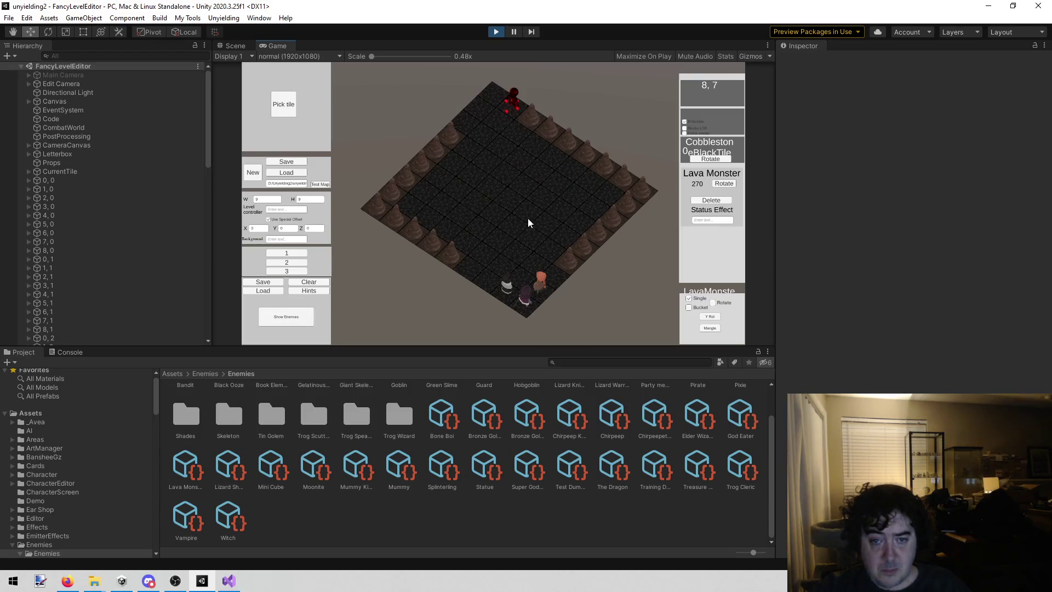
left_click(466, 117)
left_click(722, 184)
left_click(722, 184)
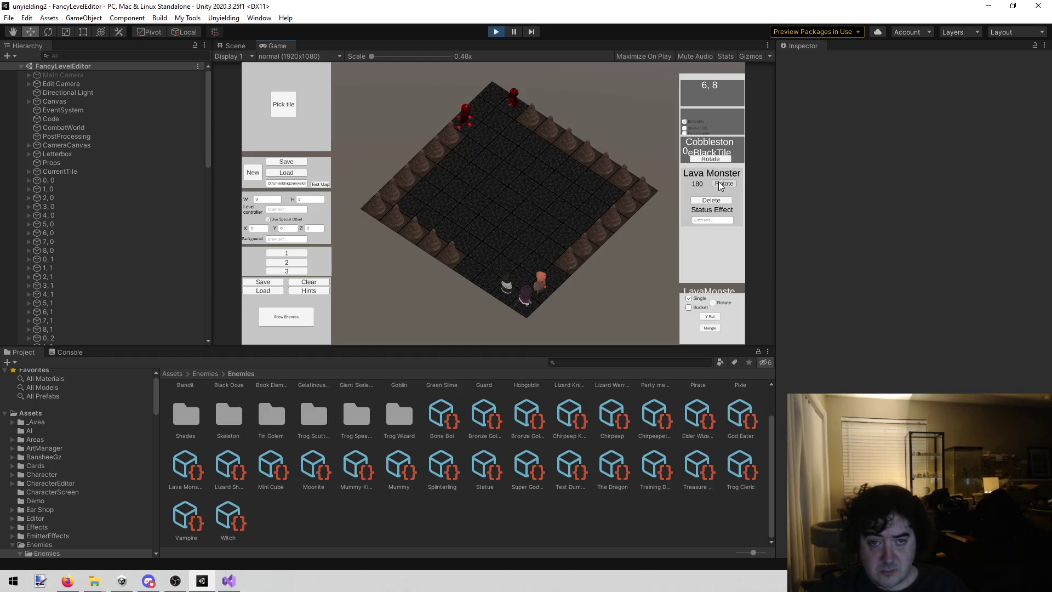
left_click(722, 184)
scroll(485, 99, "up", 2)
scroll(486, 99, "up", 3)
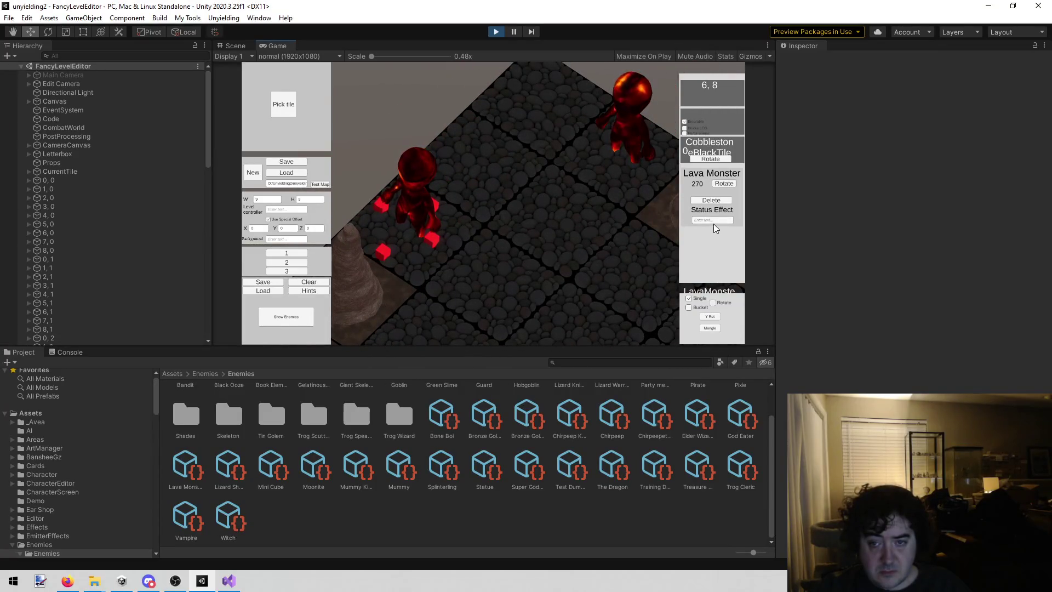
left_click(723, 183)
left_click(724, 183)
left_click(723, 184)
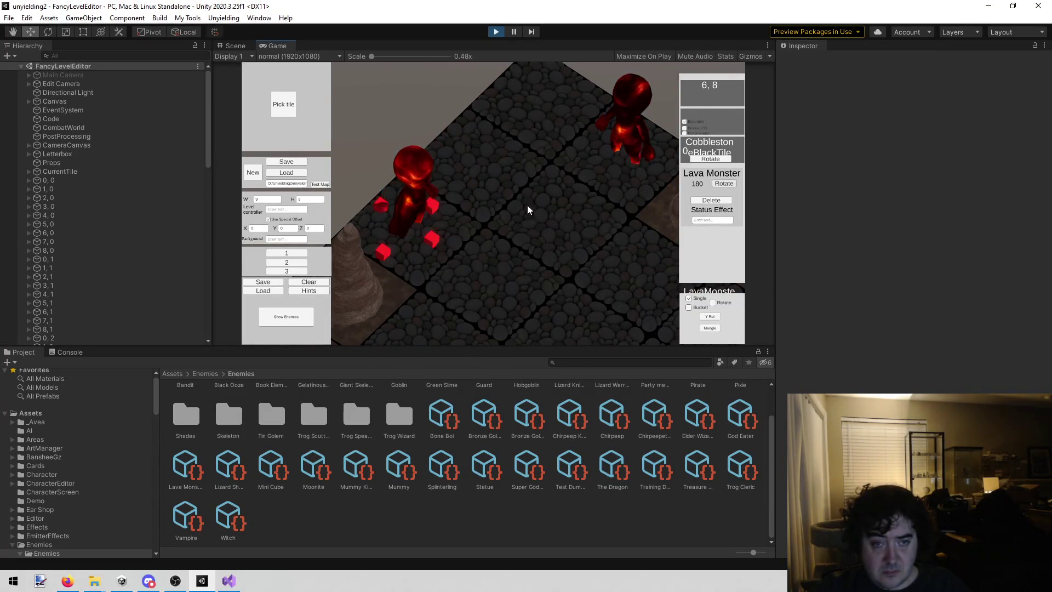
scroll(520, 206, "down", 5)
- Place a third Lava Monster on tile 7, 8, turned to 180, and start saving the layout
type("w")
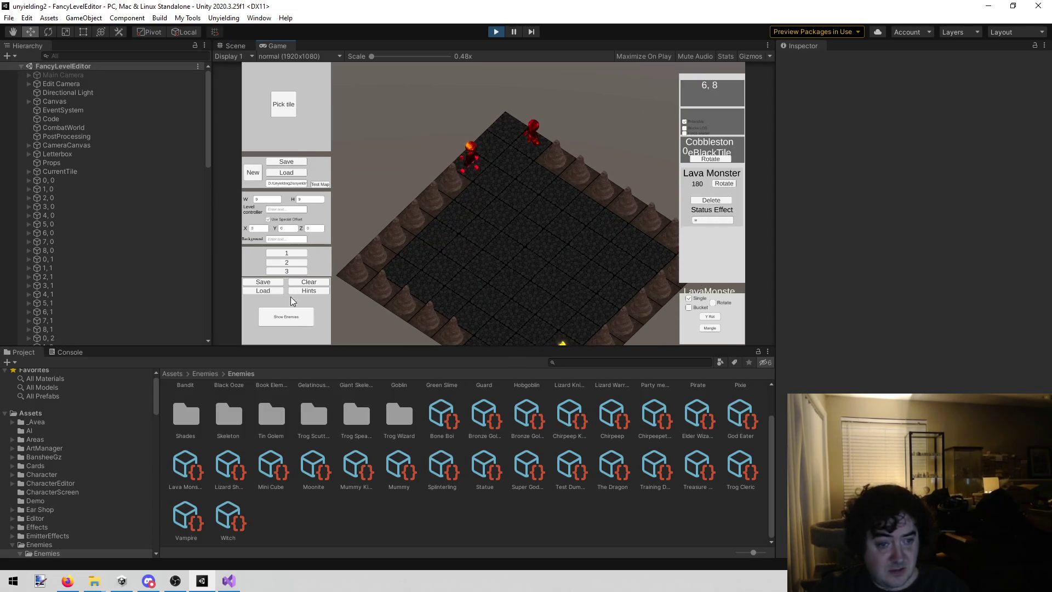
left_click(286, 316)
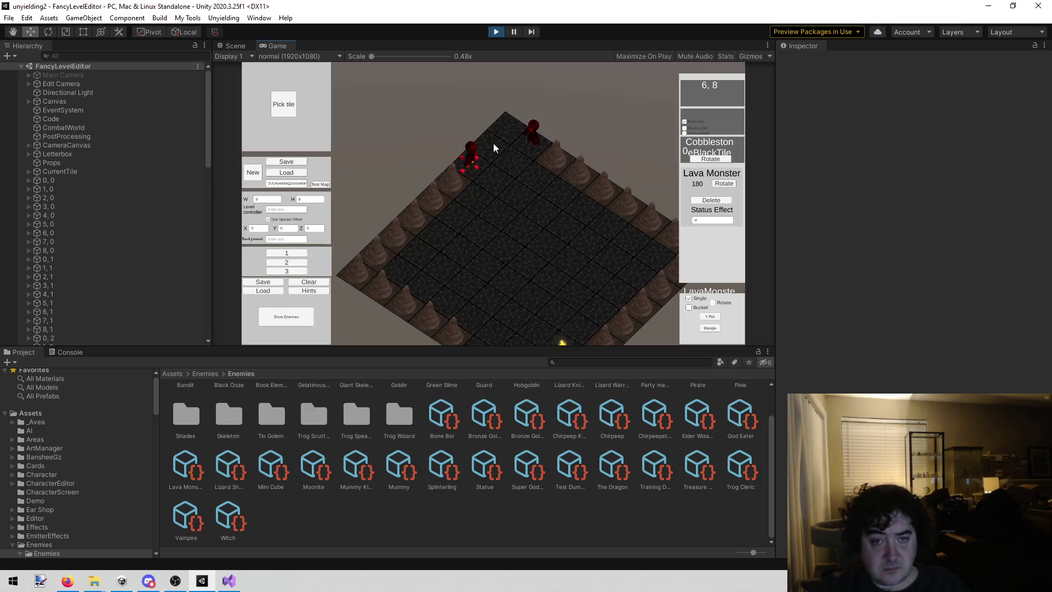
left_click(493, 143)
left_click(723, 183)
left_click(723, 183)
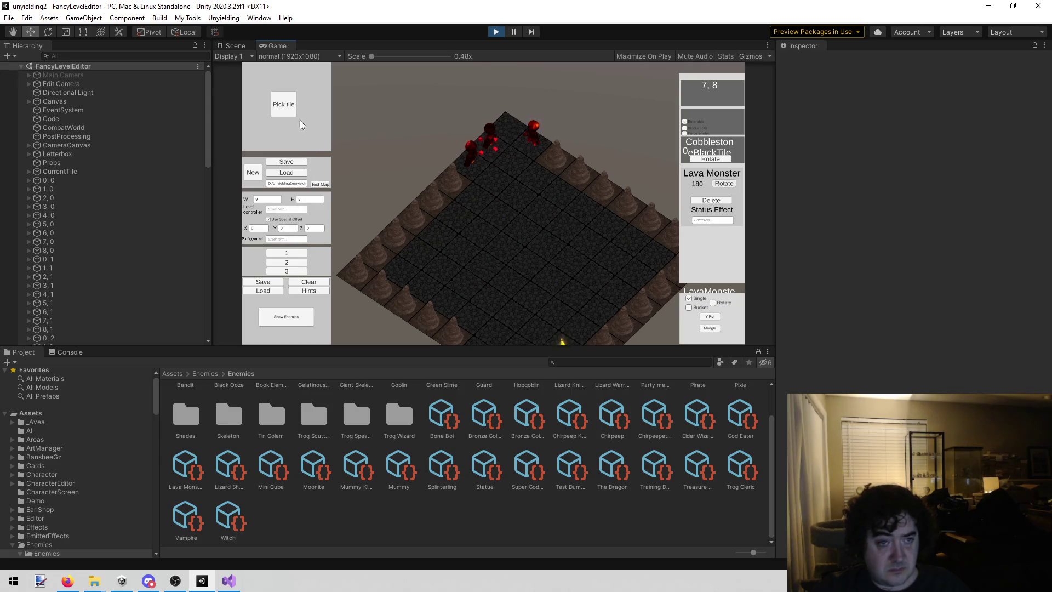
left_click(286, 271)
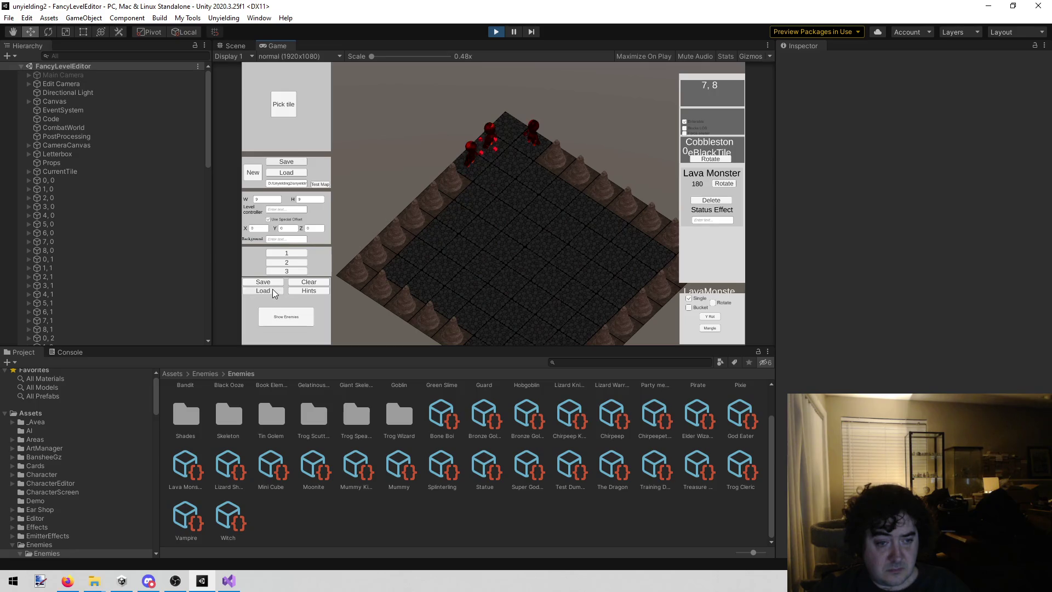
left_click(272, 284)
- Overwrite Enemies.txt in Maps/RandomV2/LavaMonster with the layout, then stop Play mode
left_click(235, 135)
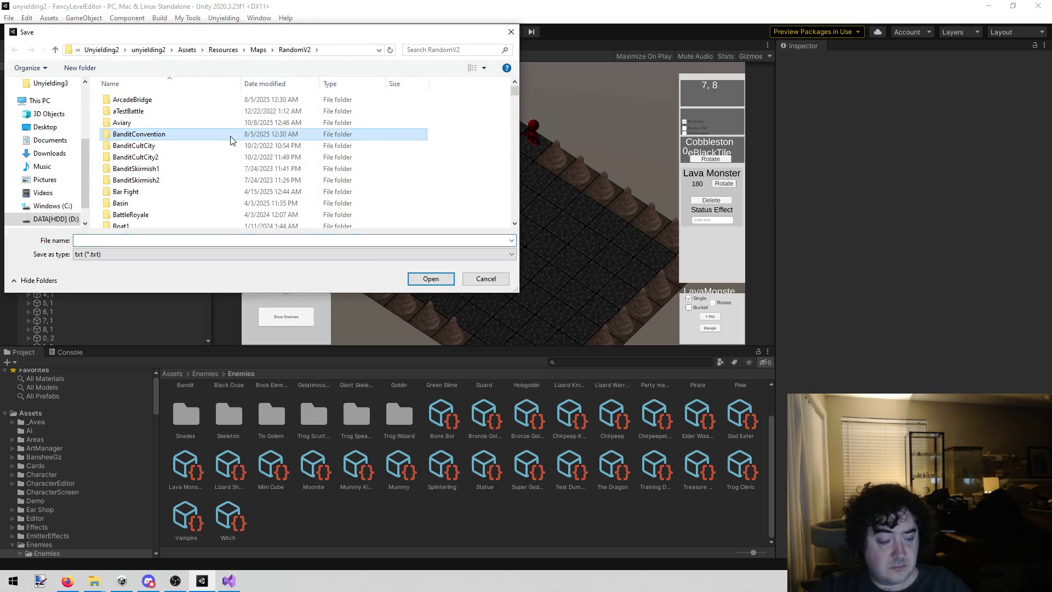
key("l")
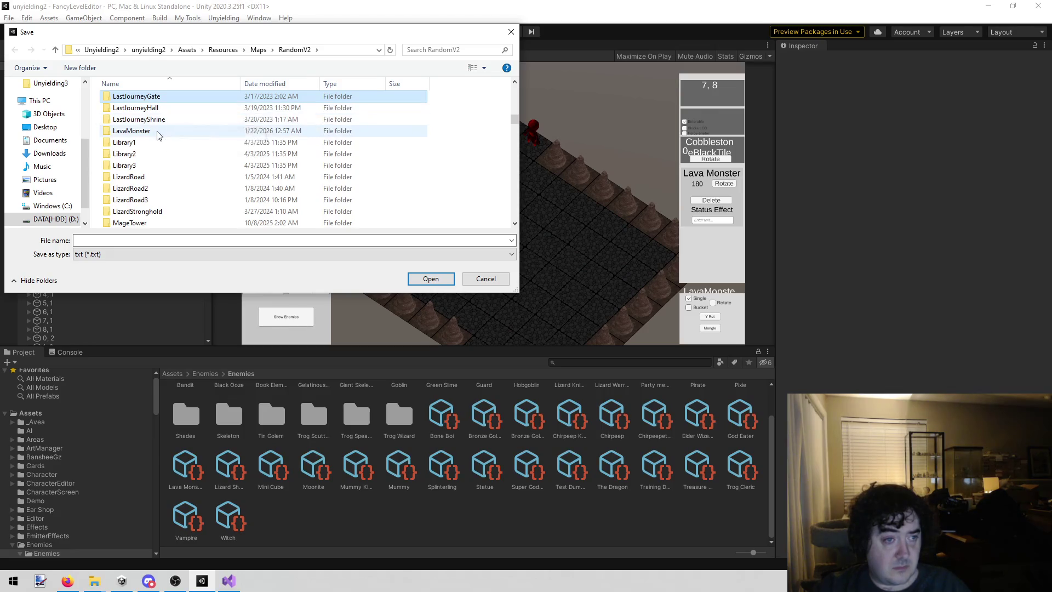
double_click(158, 130)
left_click(155, 102)
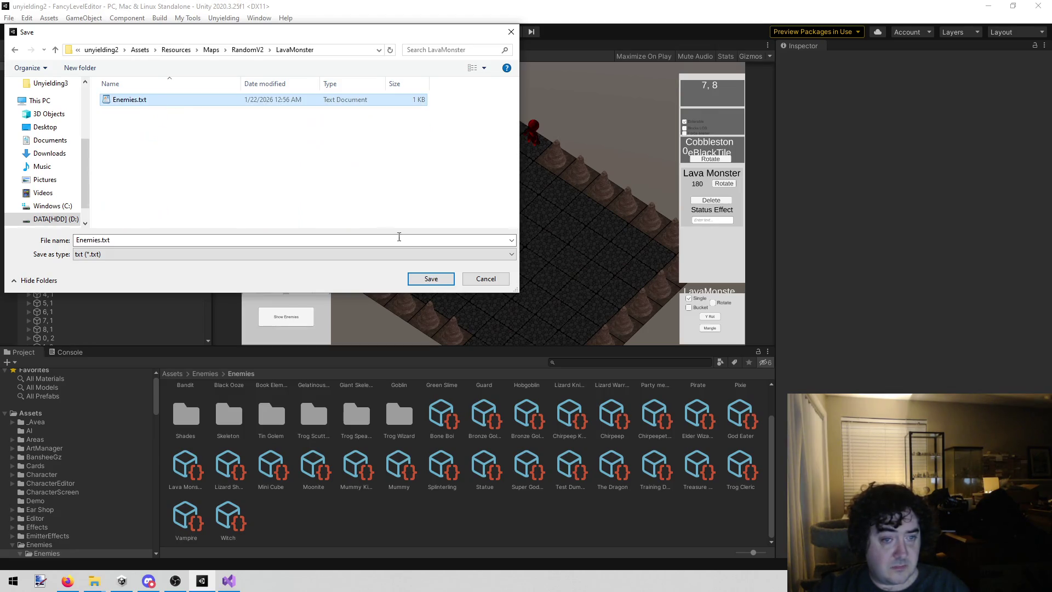
left_click(431, 279)
left_click(554, 288)
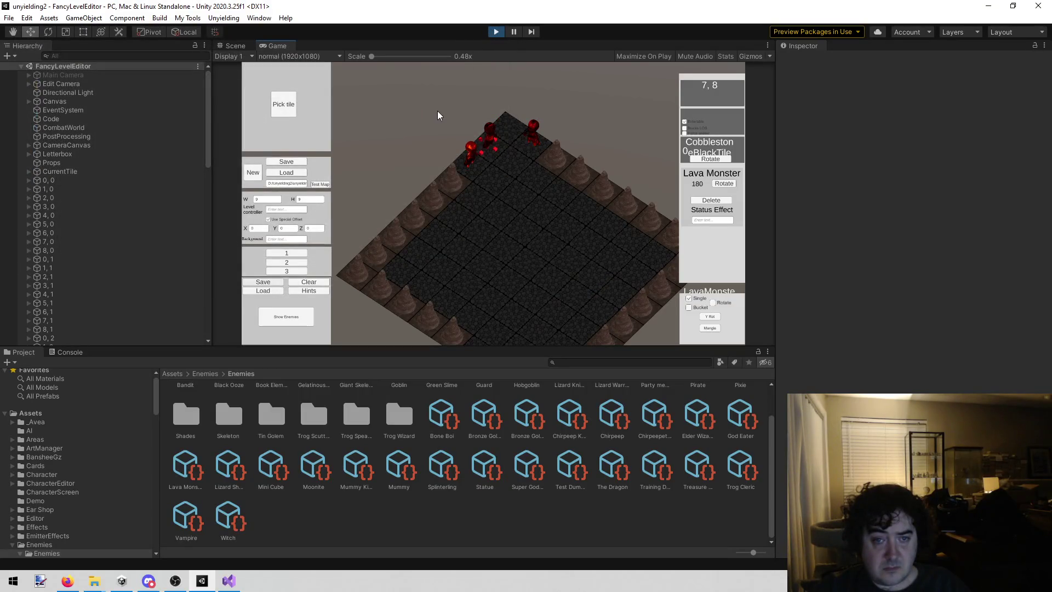
scroll(429, 115, "up", 5)
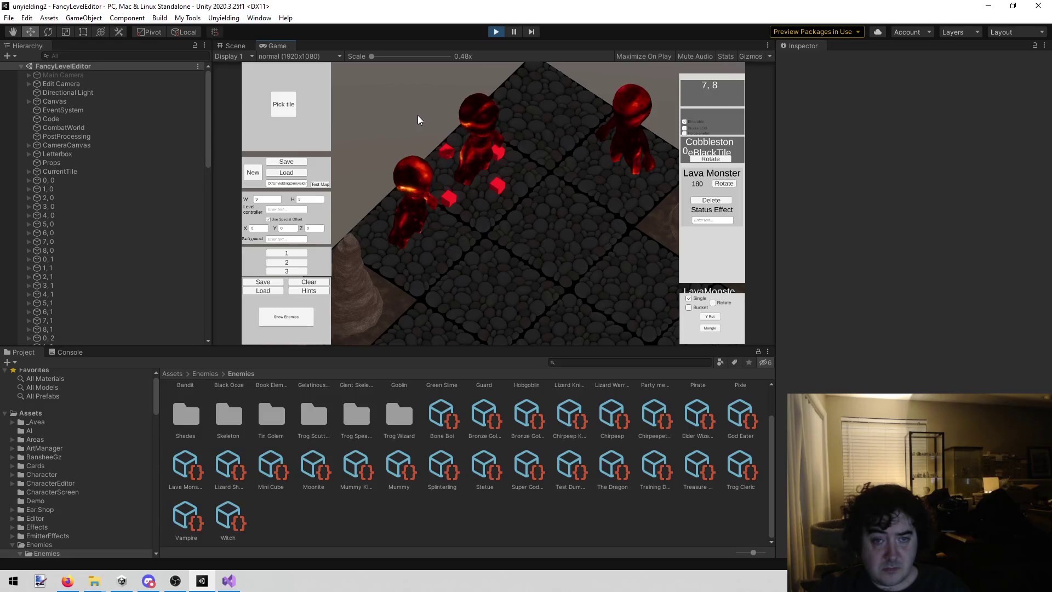
scroll(418, 115, "down", 5)
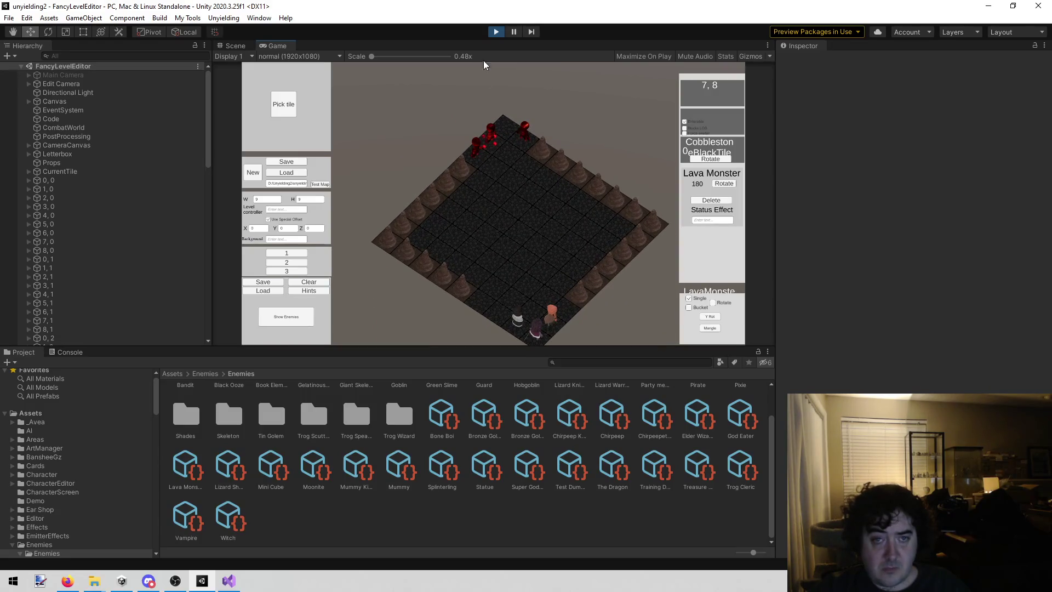
left_click(496, 31)
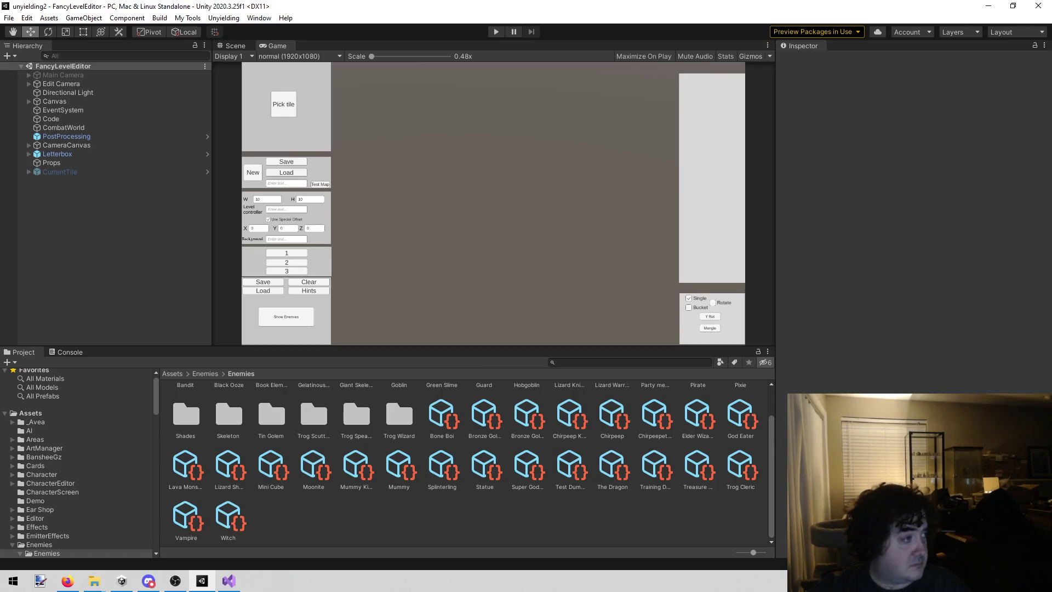
- Leave the stopped level editor and switch to the Firefox browser
key("alt+Tab")
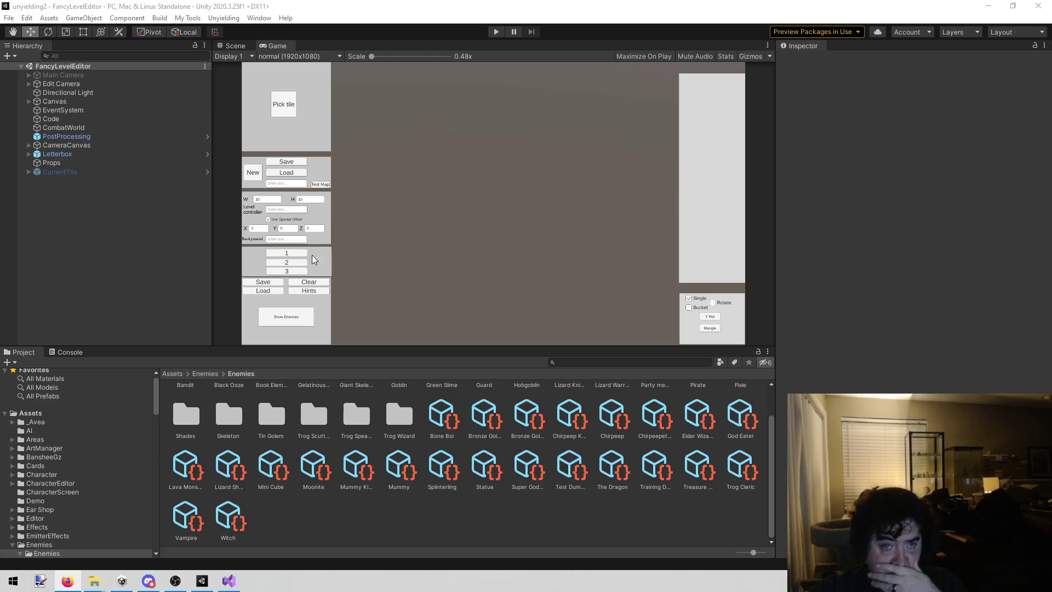
- Play the FancyOverland scene and start the volcano's 'Monsters lurk here' battle for a reward
left_click(223, 17)
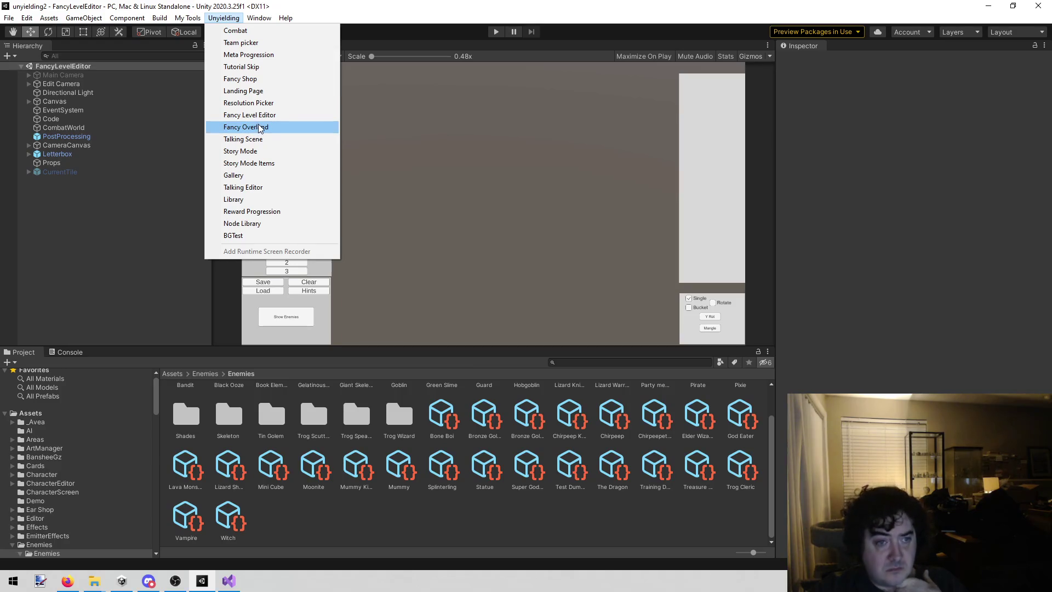
left_click(287, 129)
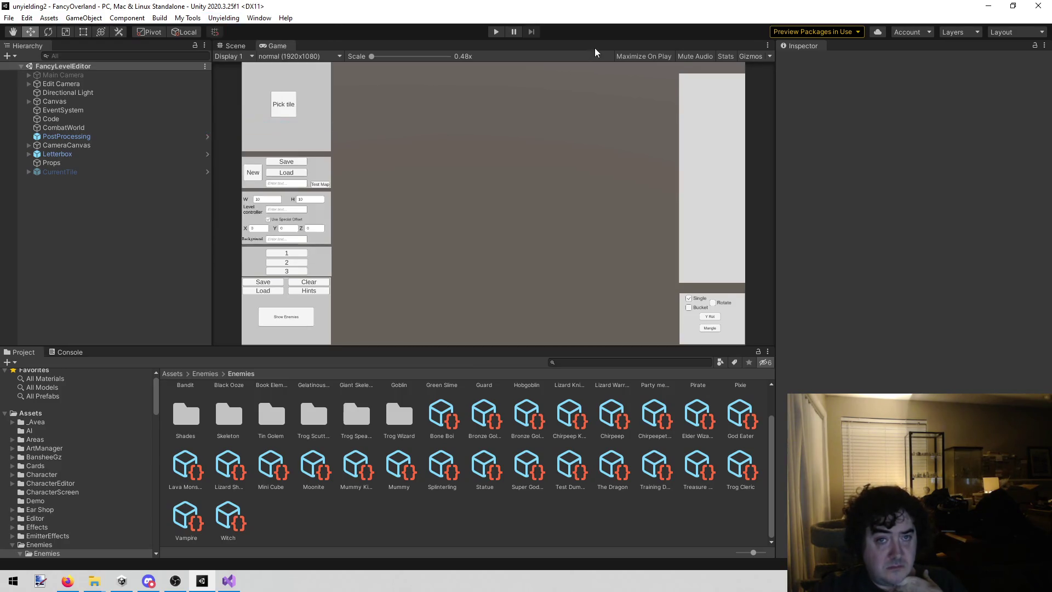
left_click(496, 32)
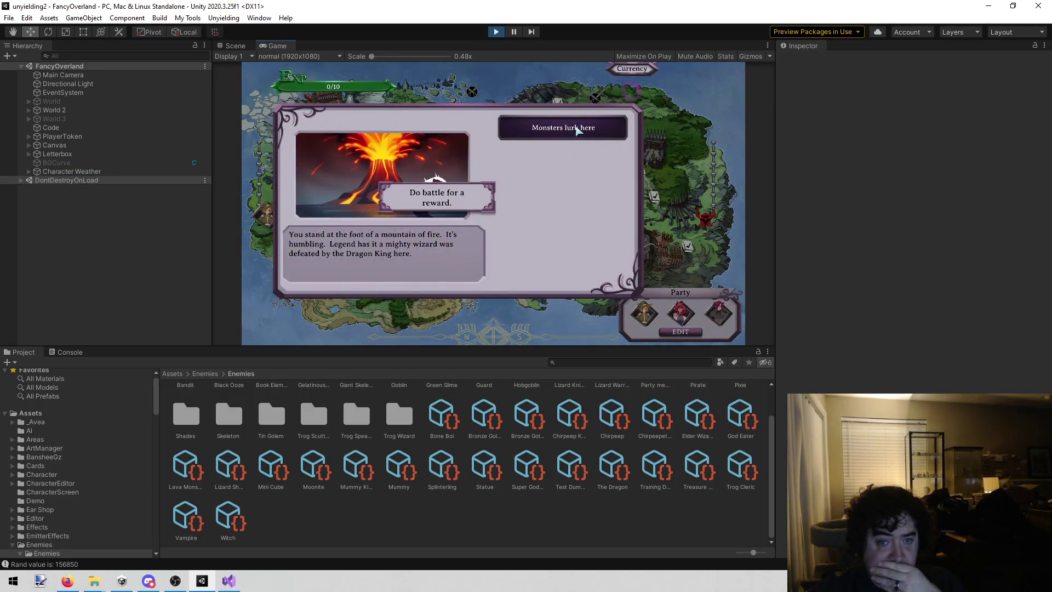
left_click(576, 129)
left_click(477, 284)
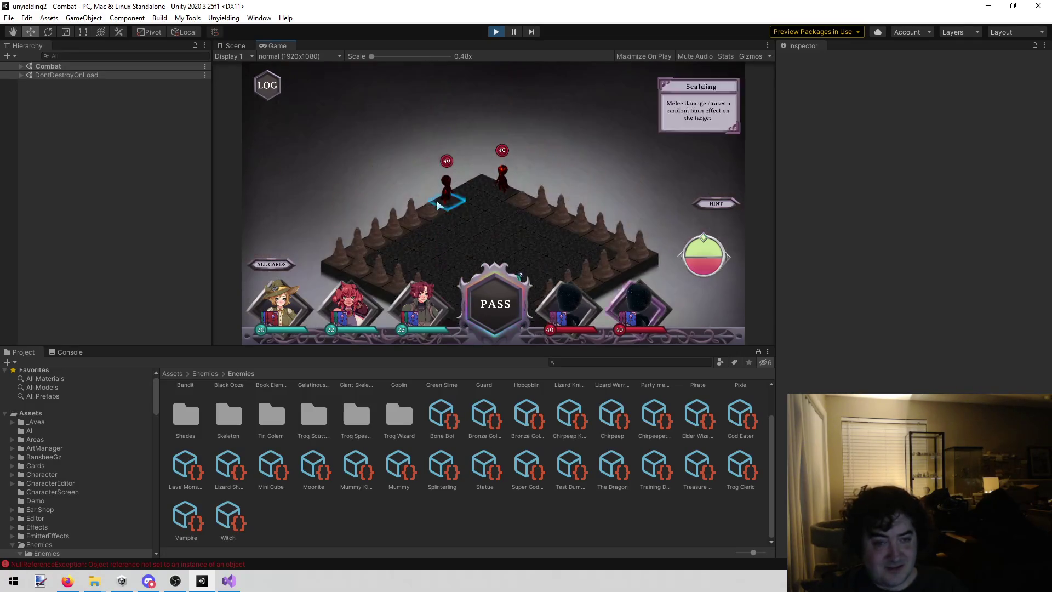
- Inspect the Console's Rand value logs and the 'Exact card name not found: w' error trace
key("alt+Tab")
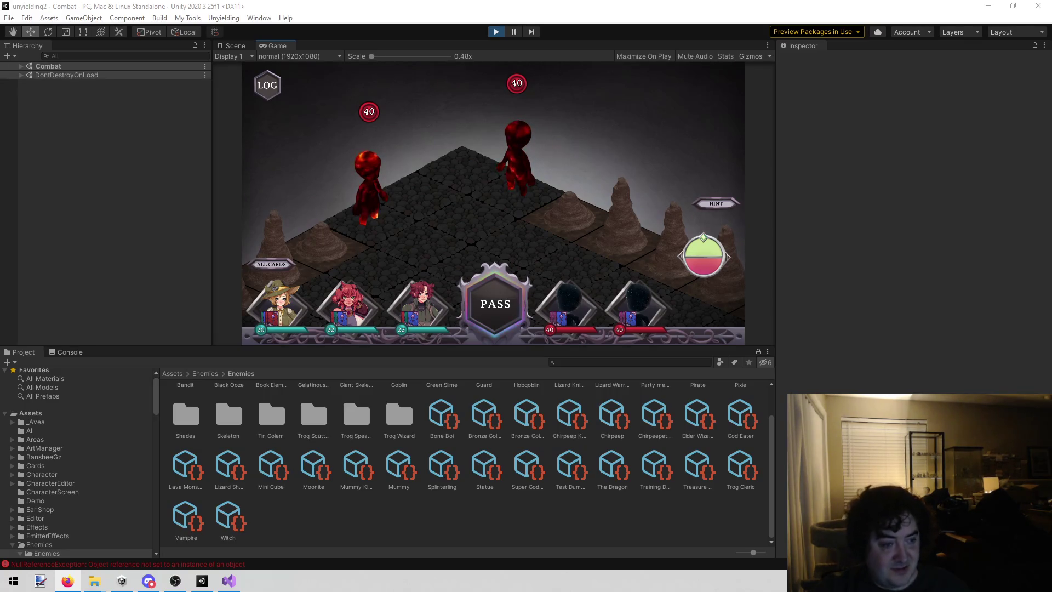
left_click(64, 352)
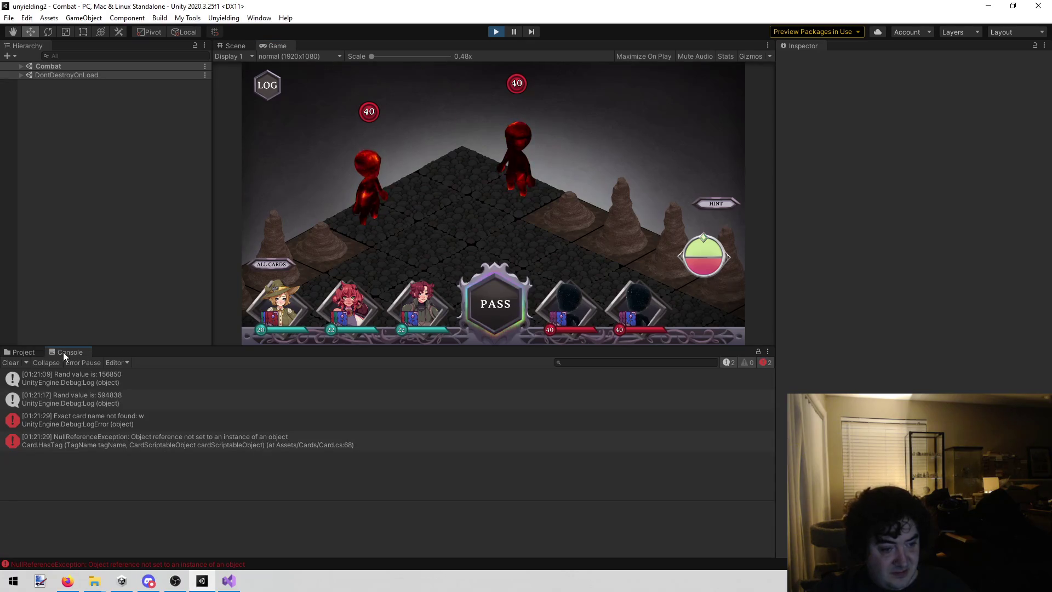
left_click(114, 416)
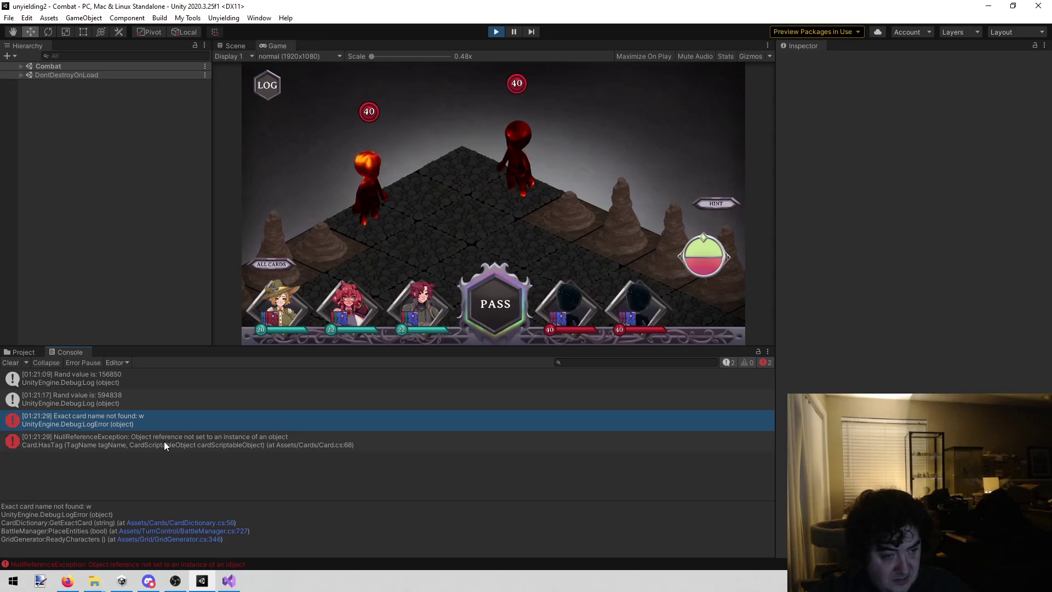
left_click(111, 379)
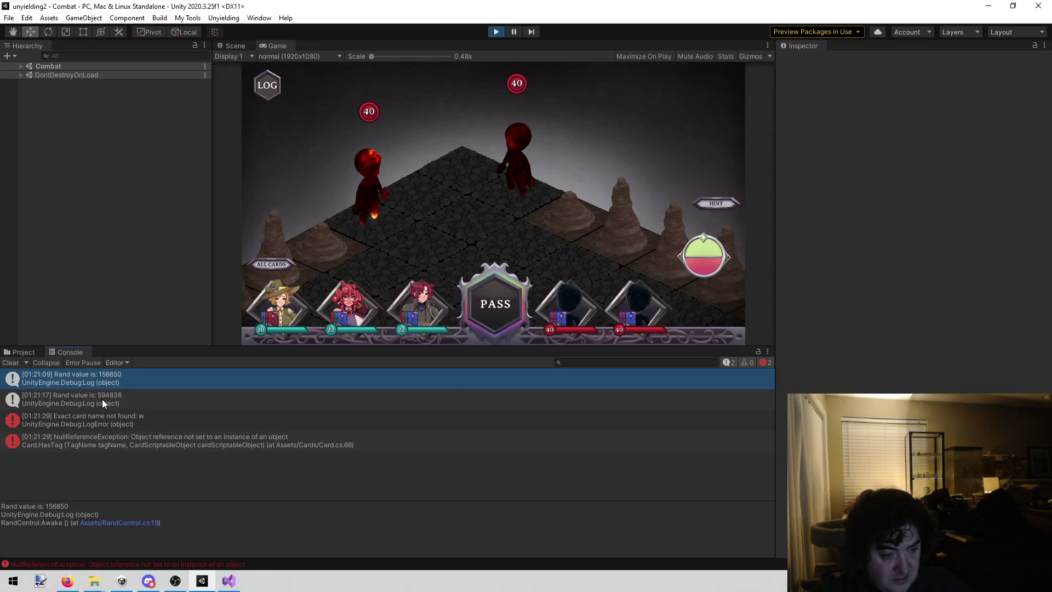
left_click(102, 398)
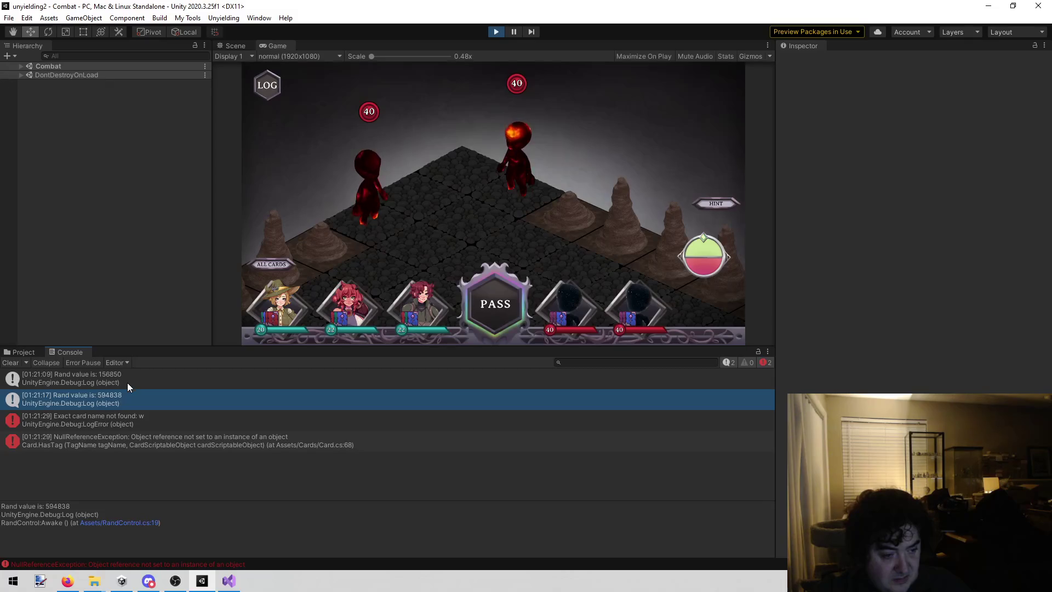
left_click(123, 384)
left_click(110, 398)
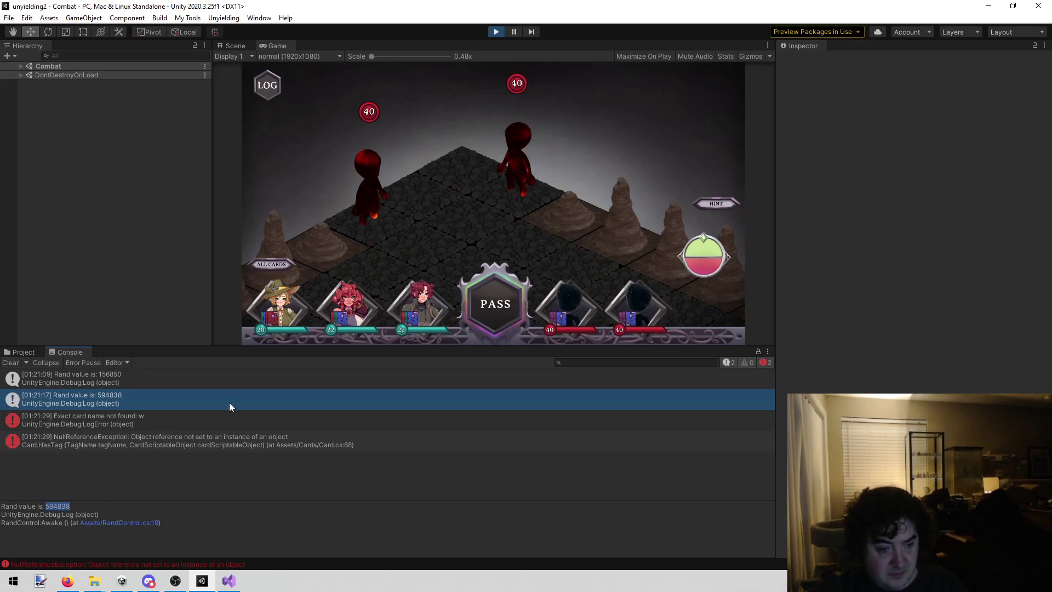
left_click(126, 417)
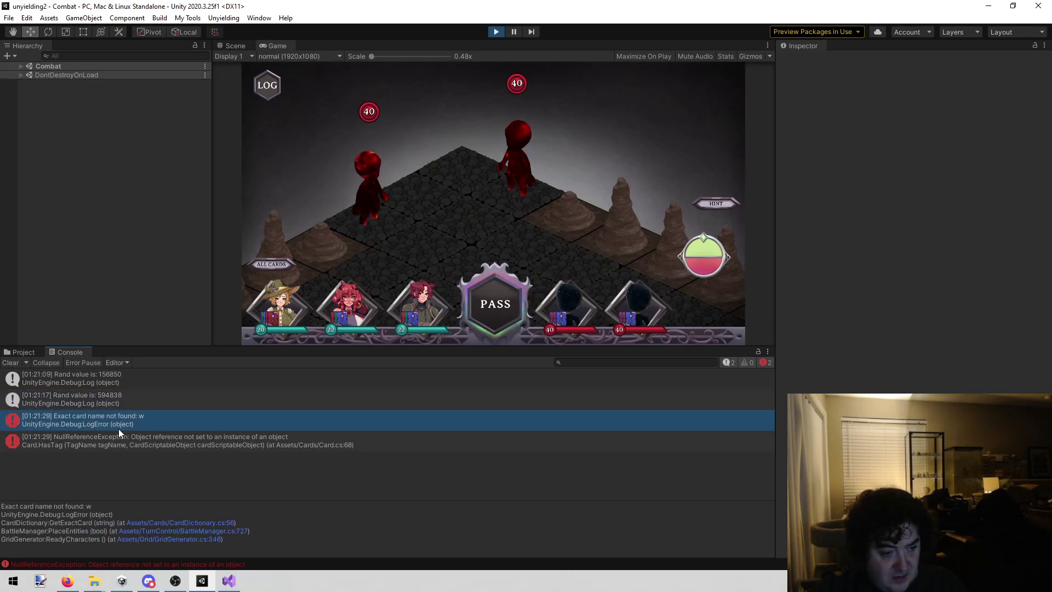
- Browse the project folders, then select the Combat scene's Code object showing seed 467786
left_click(21, 351)
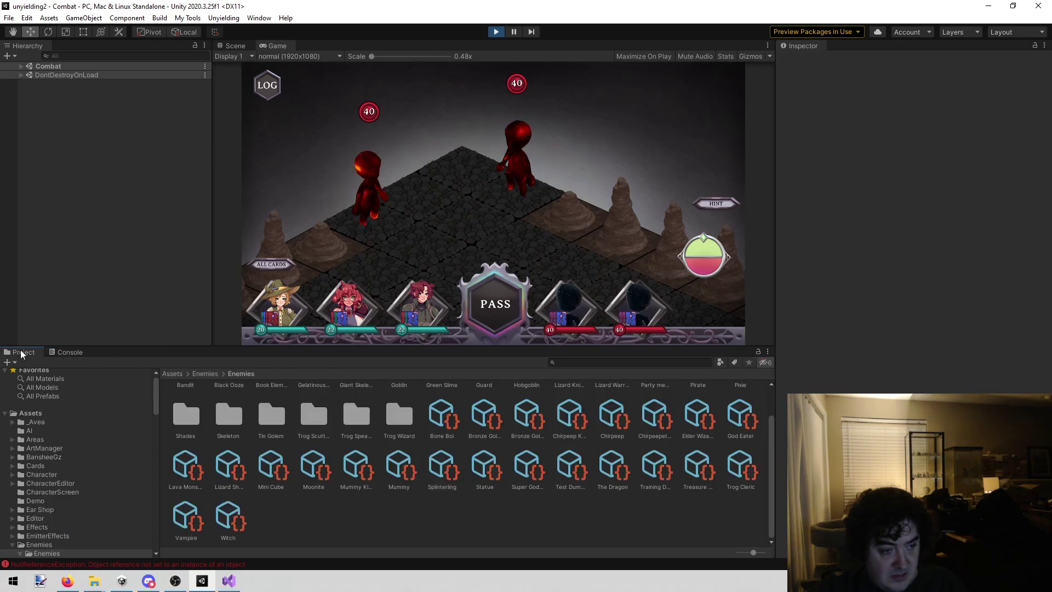
scroll(76, 438, "down", 5)
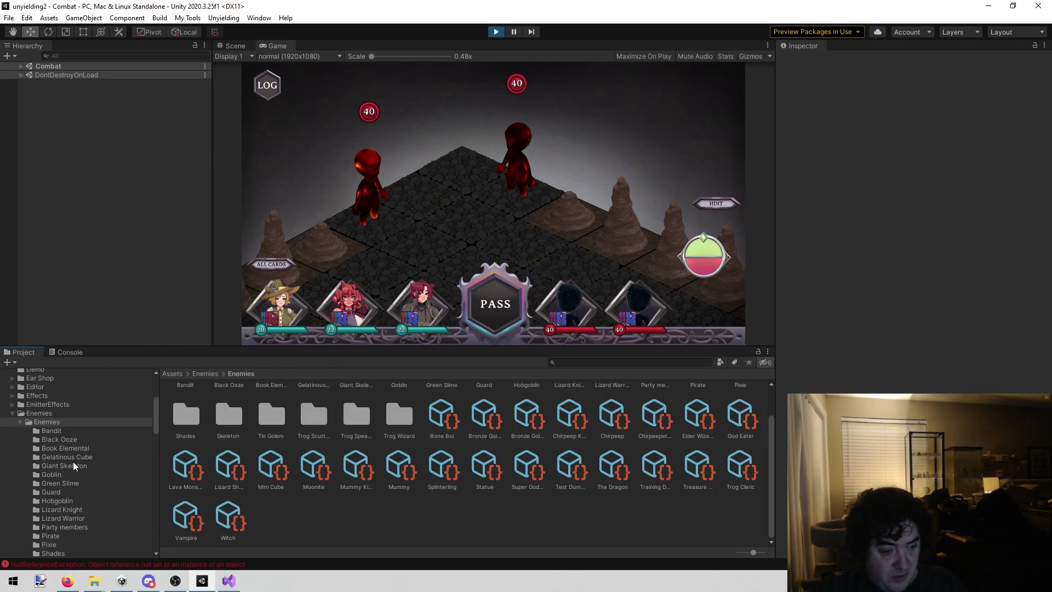
left_click(13, 415)
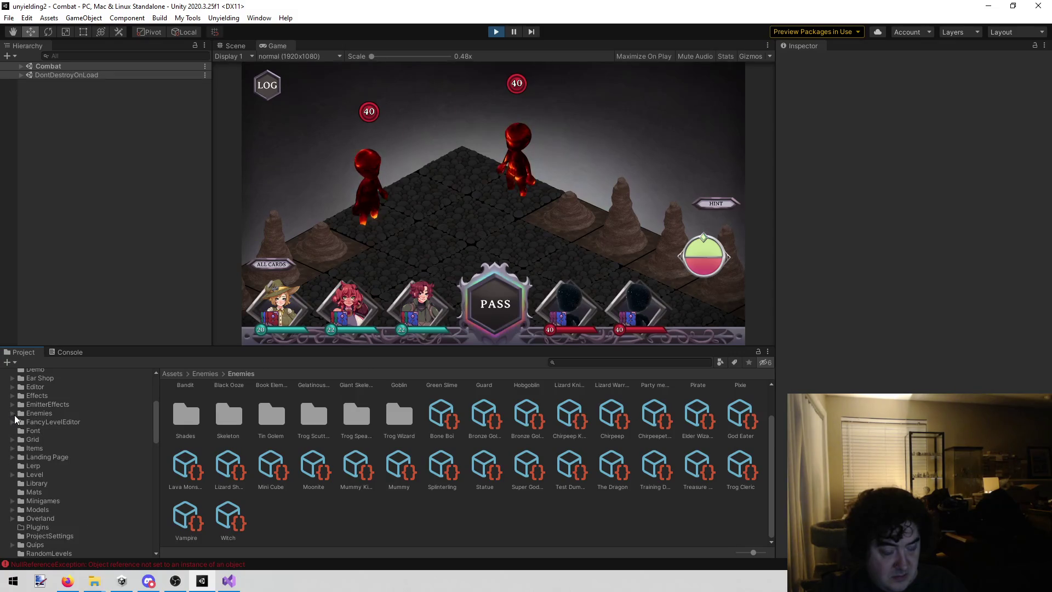
scroll(74, 436, "down", 3)
scroll(75, 436, "down", 6)
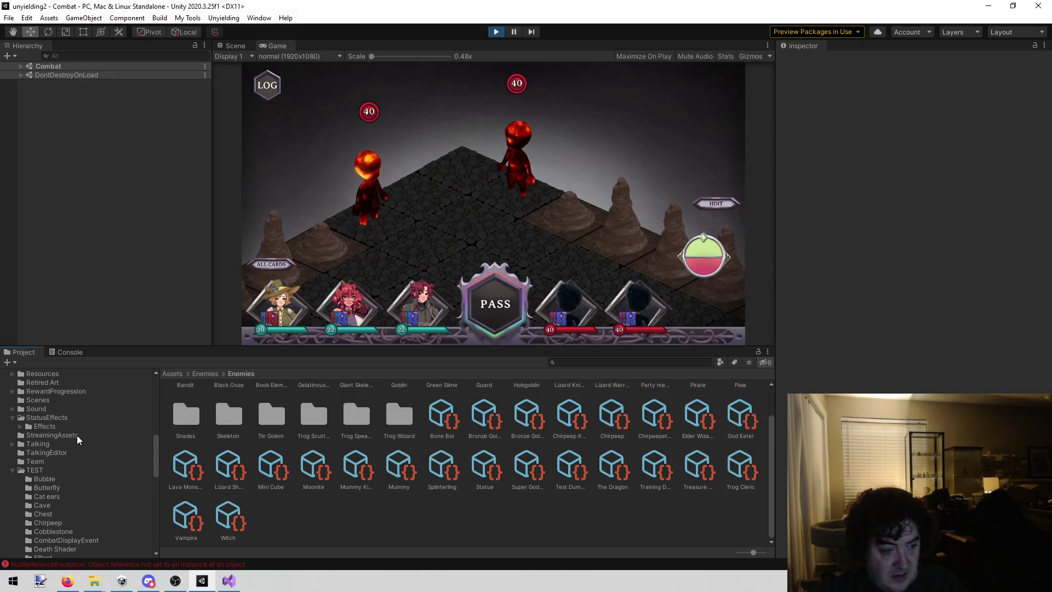
scroll(91, 426, "up", 15)
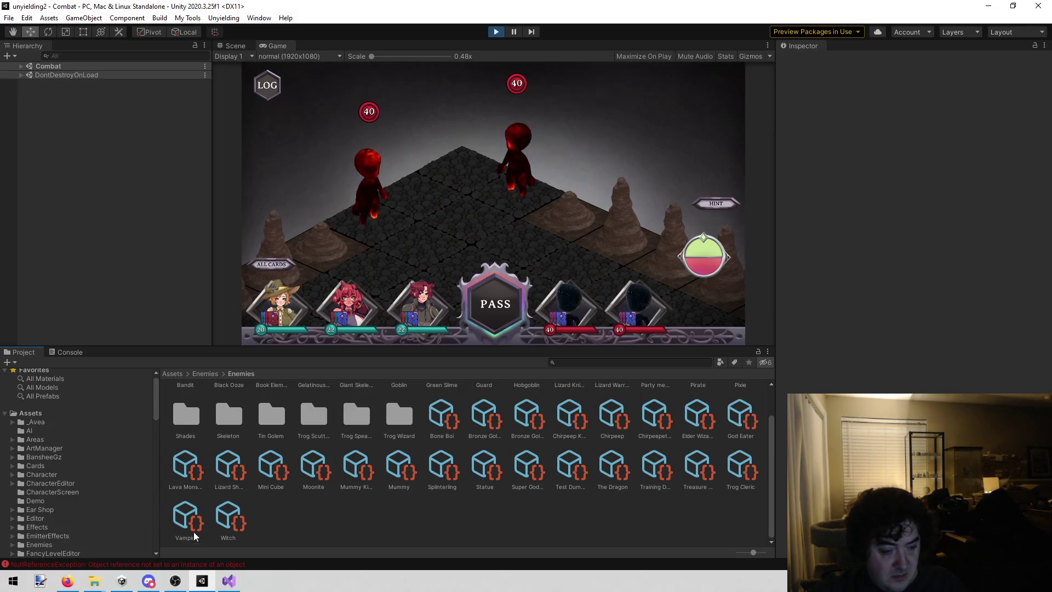
left_click(229, 580)
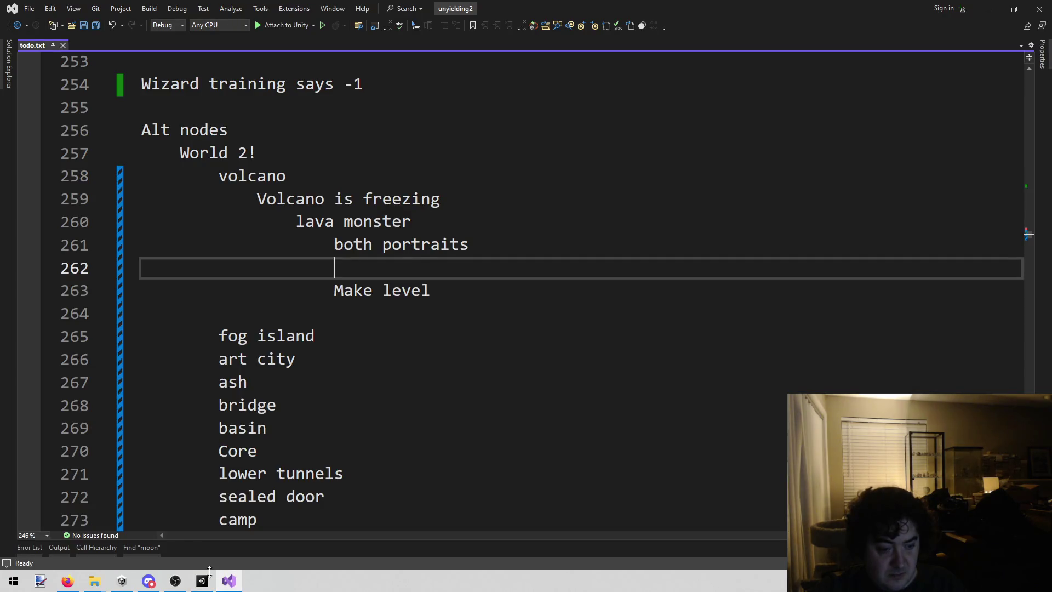
left_click(202, 581)
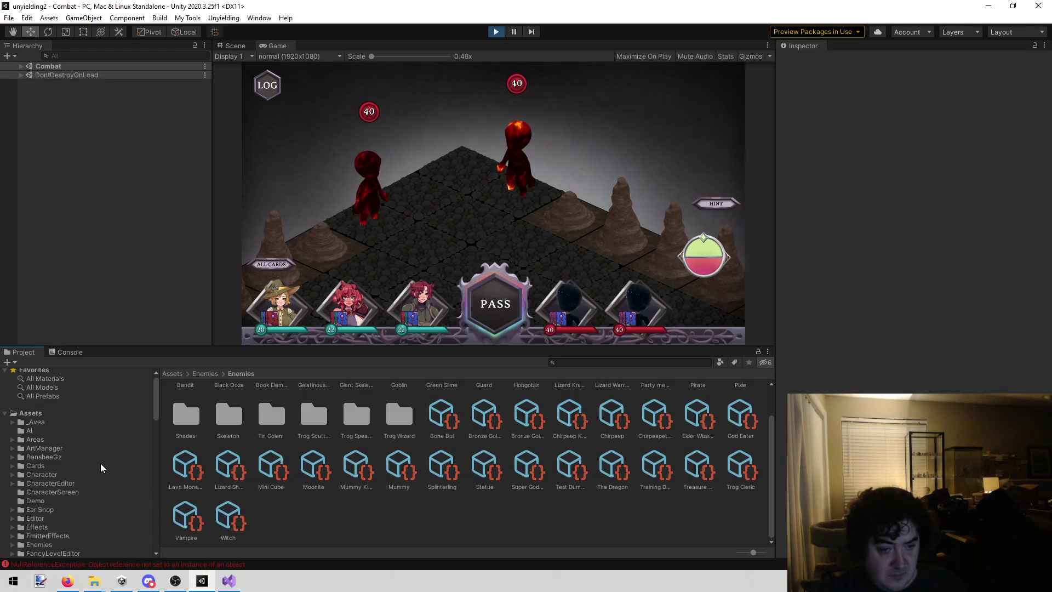
left_click(21, 67)
left_click(98, 111)
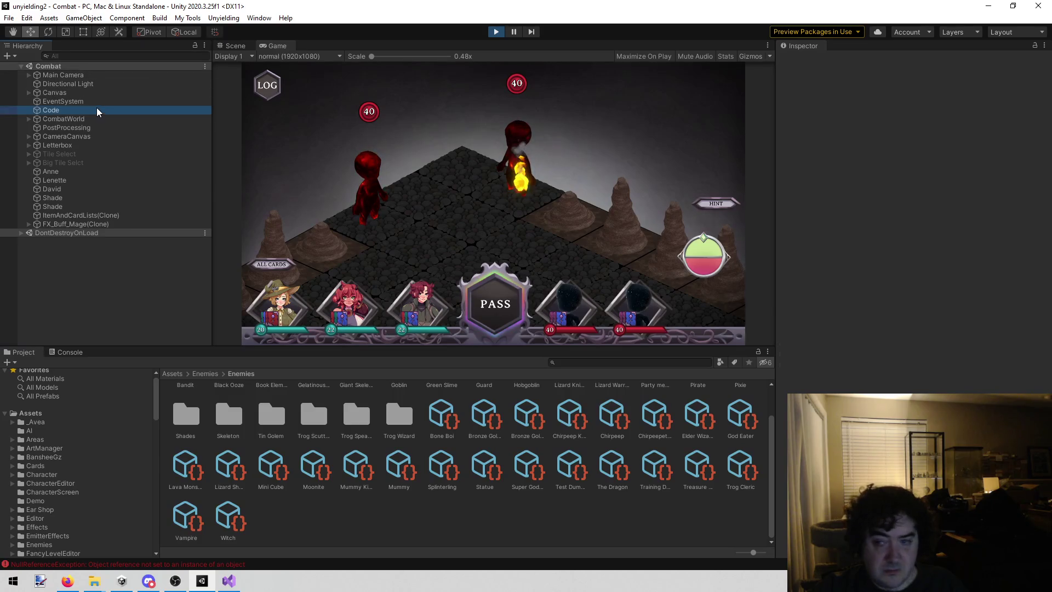
- Stop the game, open the Combat scene from the Unyielding menu, and select the Code object
left_click(496, 32)
left_click(199, 16)
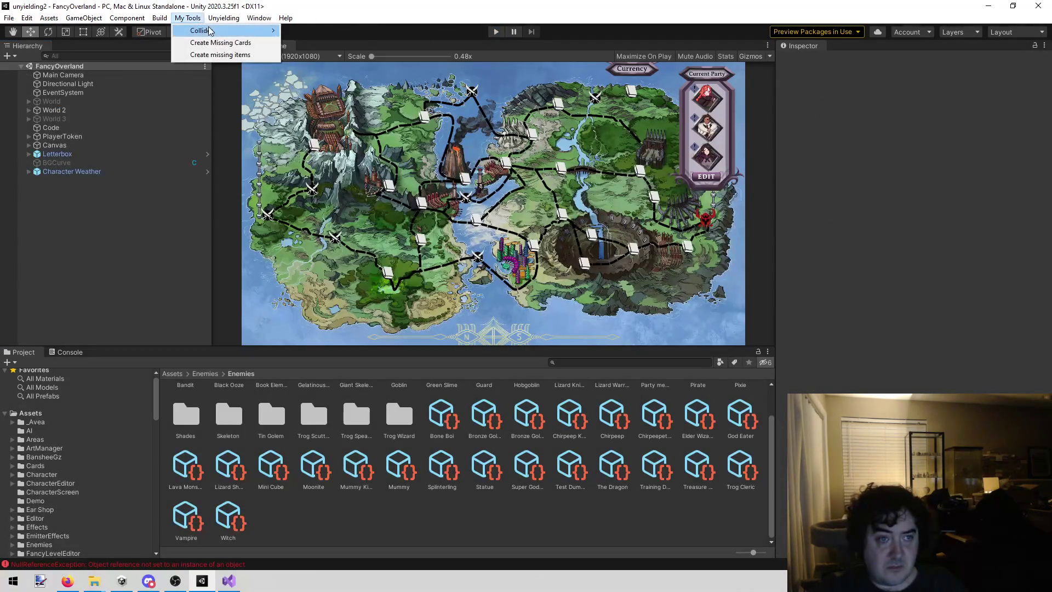
left_click(67, 581)
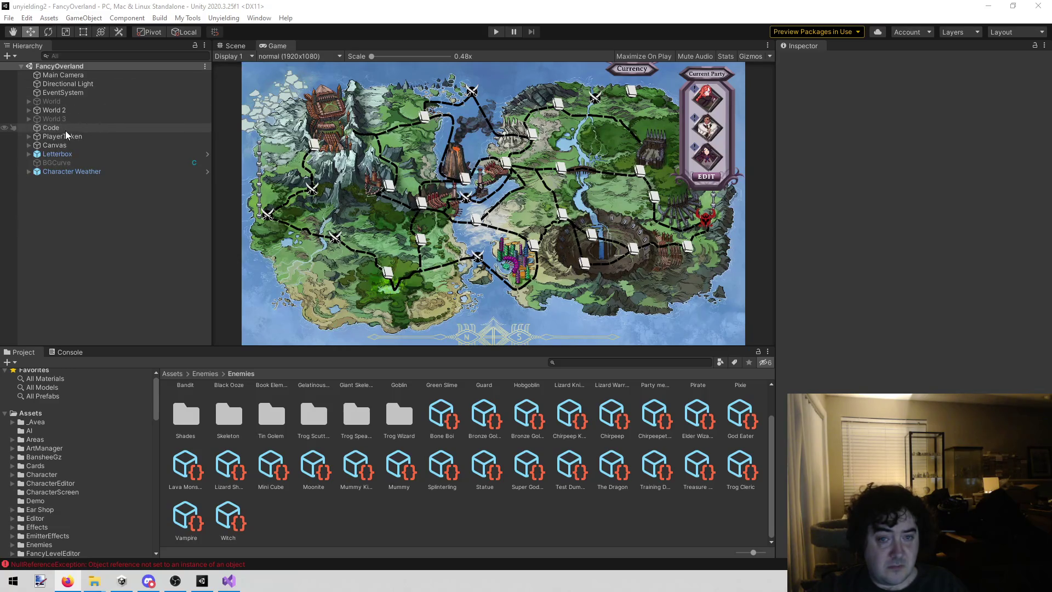
left_click(224, 18)
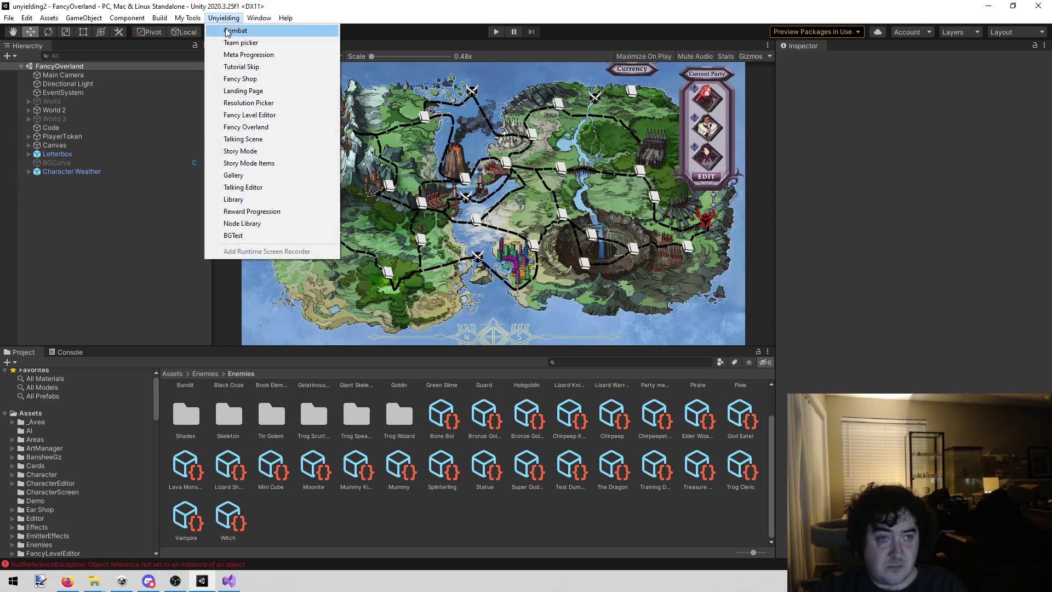
left_click(227, 32)
left_click(65, 110)
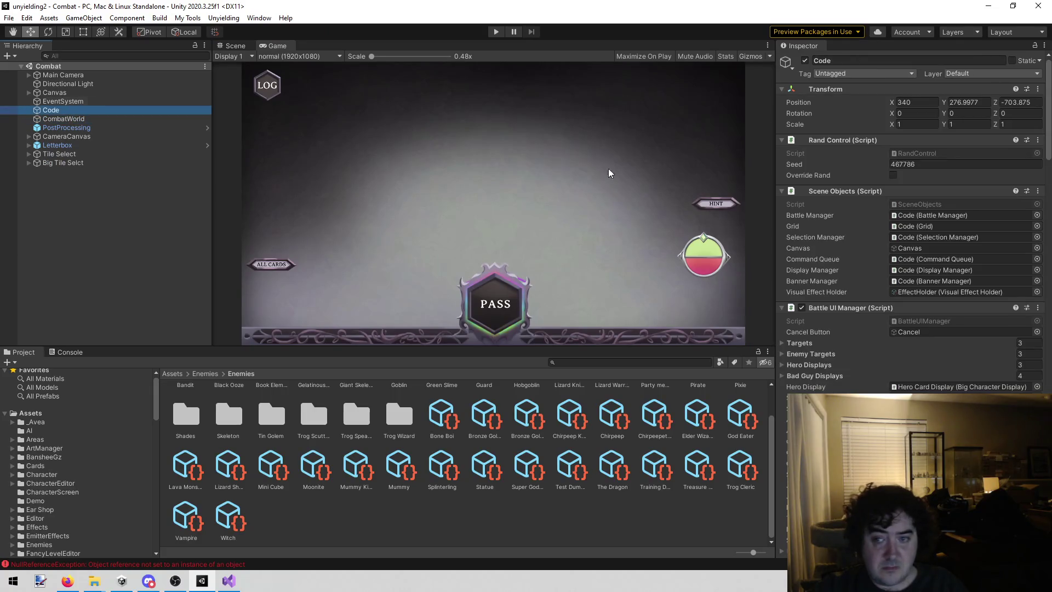
- Enable Override Rand on the Code object and set its seed to 594838
left_click(893, 175)
left_click(936, 165)
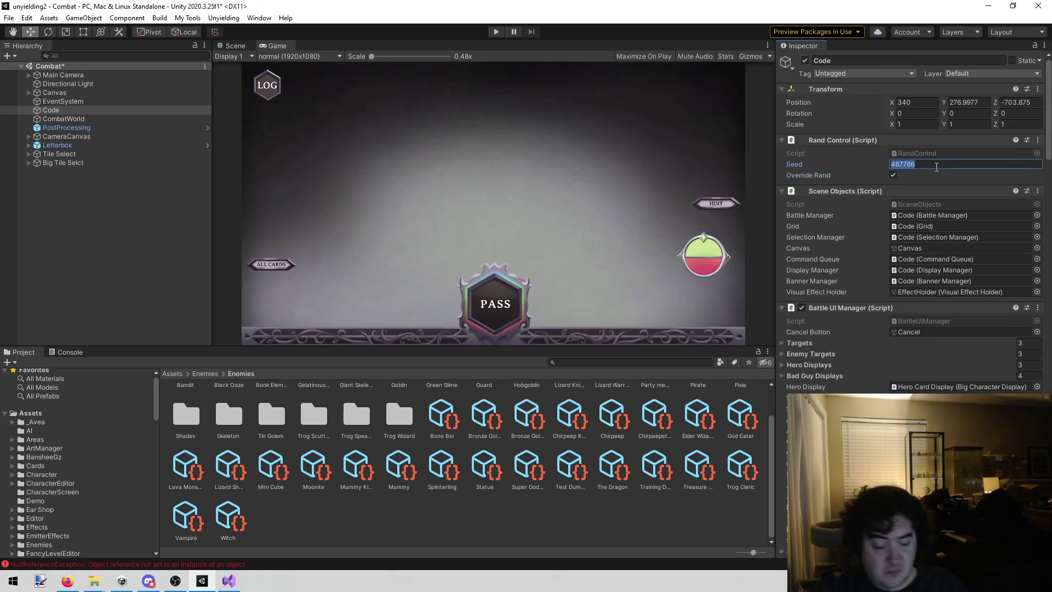
type("594838")
key("ctrl+s")
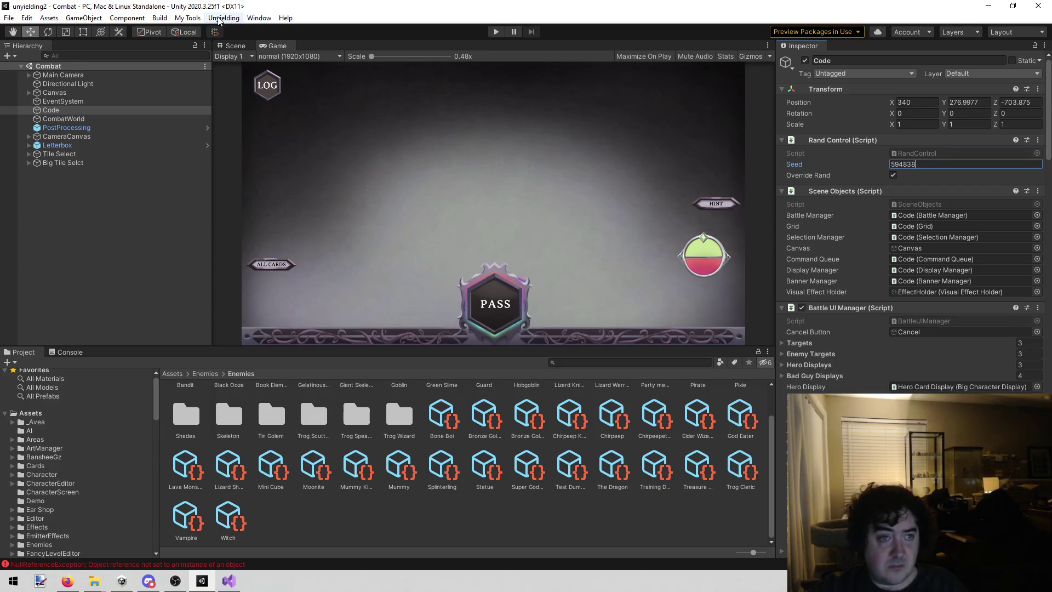
- Replay the Volcano fight from Fancy Overland and trace the 'Exact card name not found: w' error to code
left_click(224, 17)
left_click(257, 126)
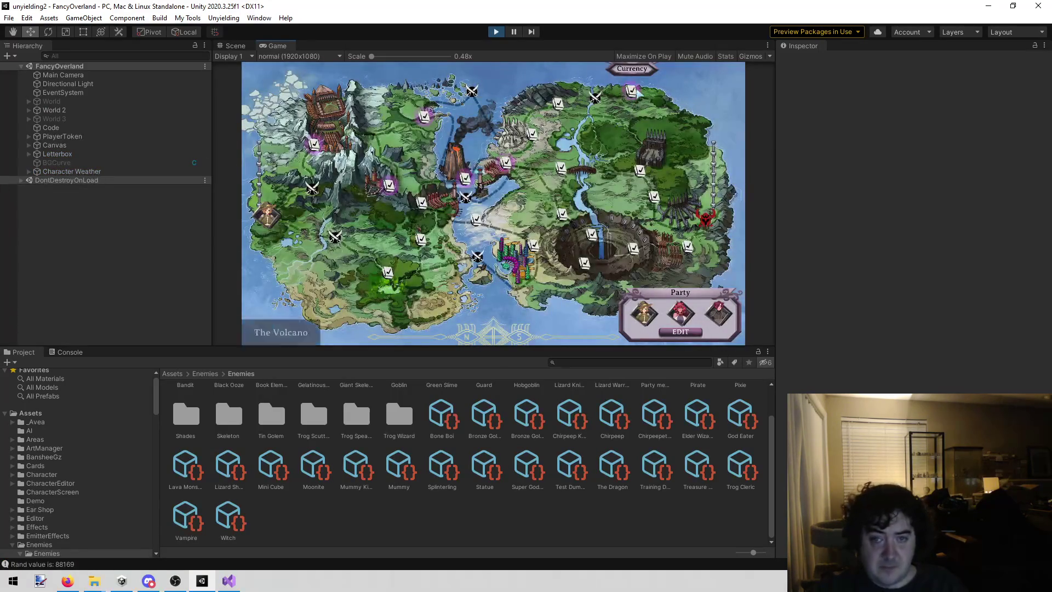
left_click(602, 129)
left_click(453, 280)
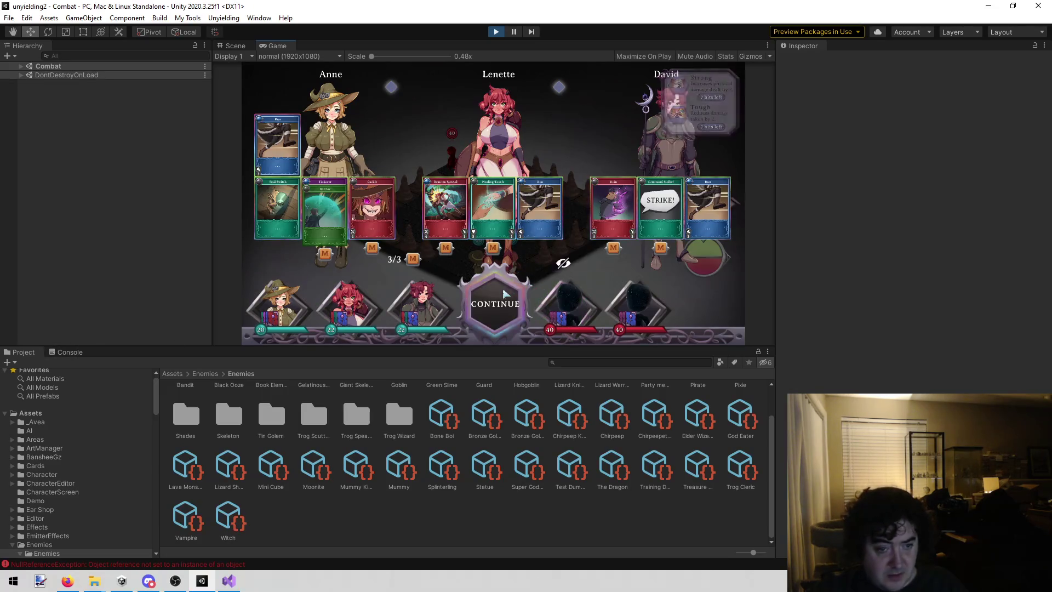
left_click(496, 304)
left_click(68, 353)
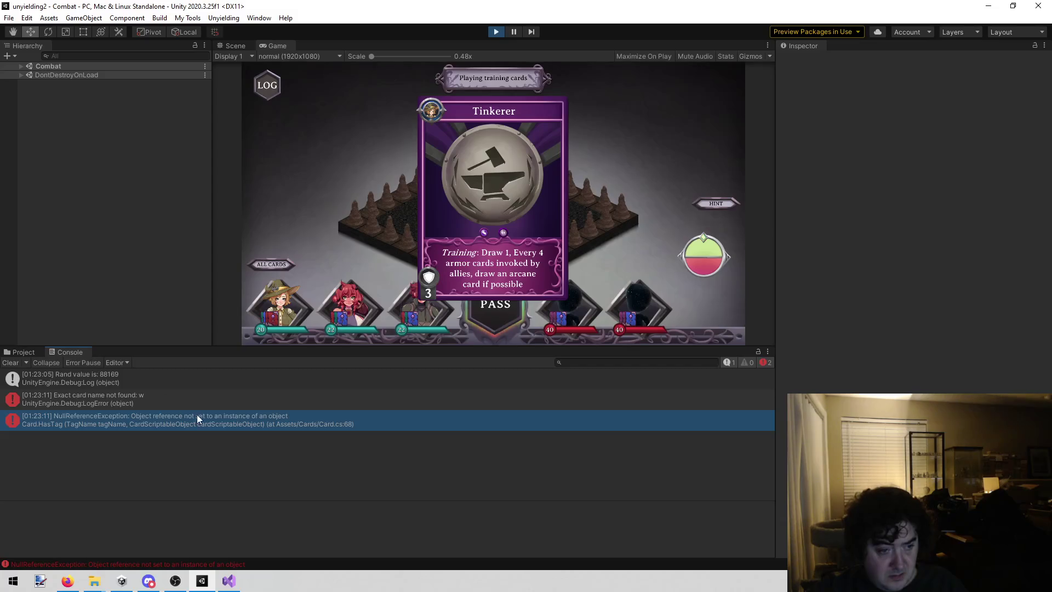
left_click(166, 403)
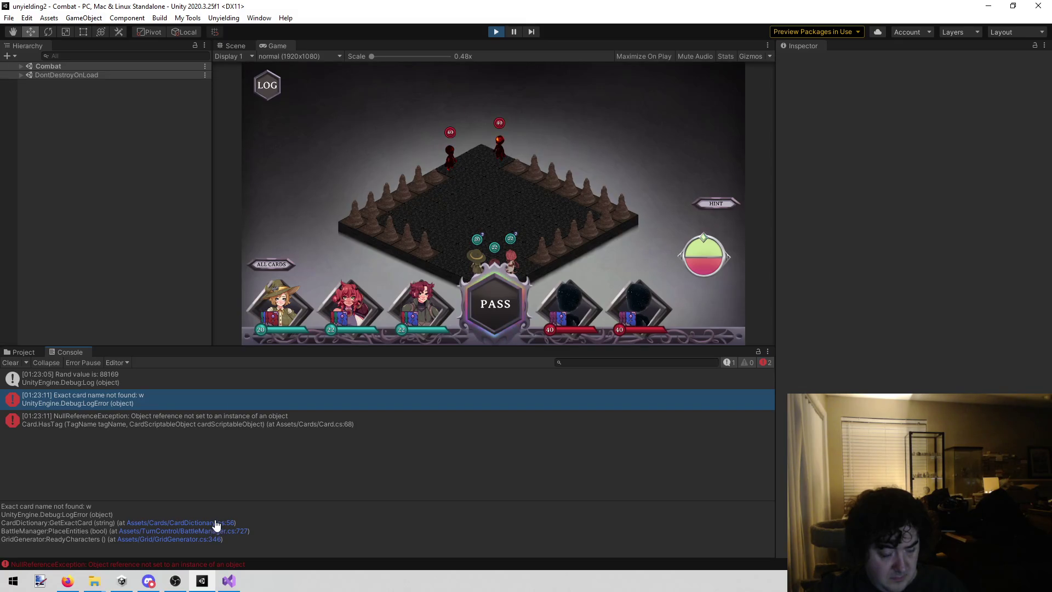
left_click(214, 523)
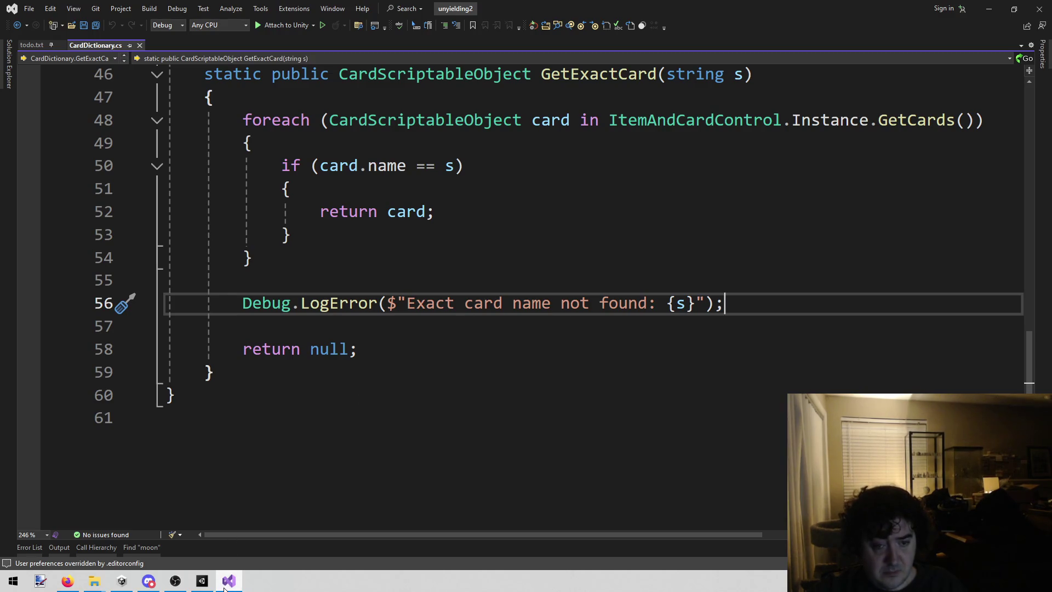
- Review BattleManager.cs line 727, where GetExactCard looks up enemy.statusEffect, then return to Unity
left_click_drag(542, 302, 695, 304)
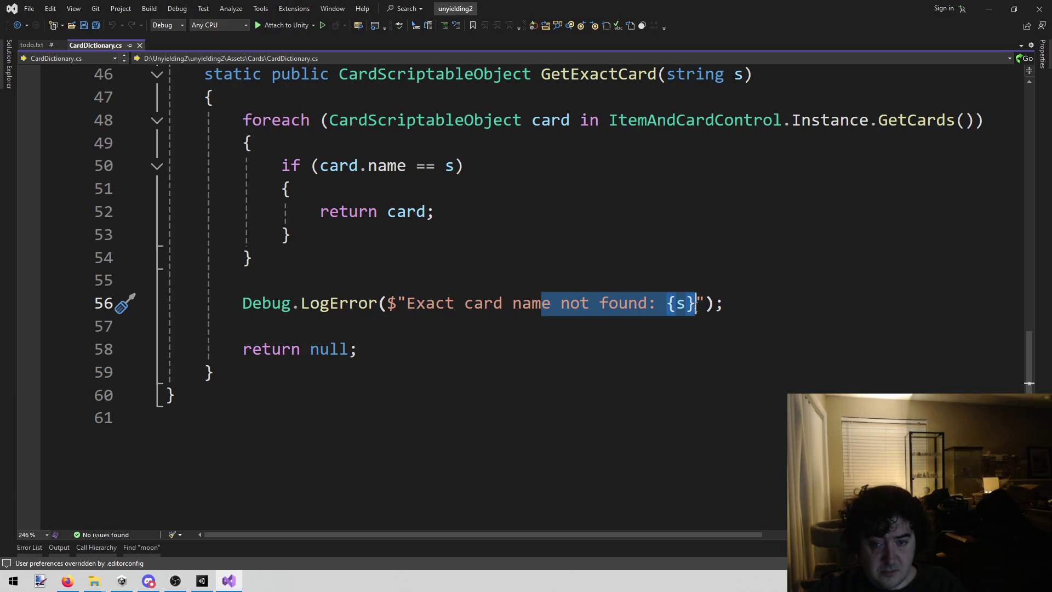
left_click(202, 581)
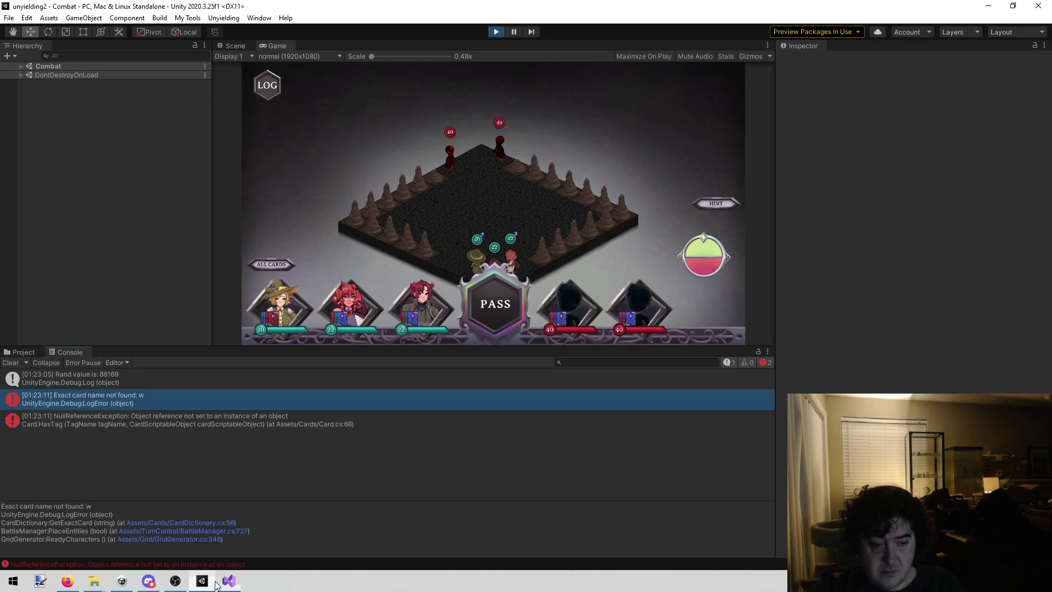
mouse_move(233, 582)
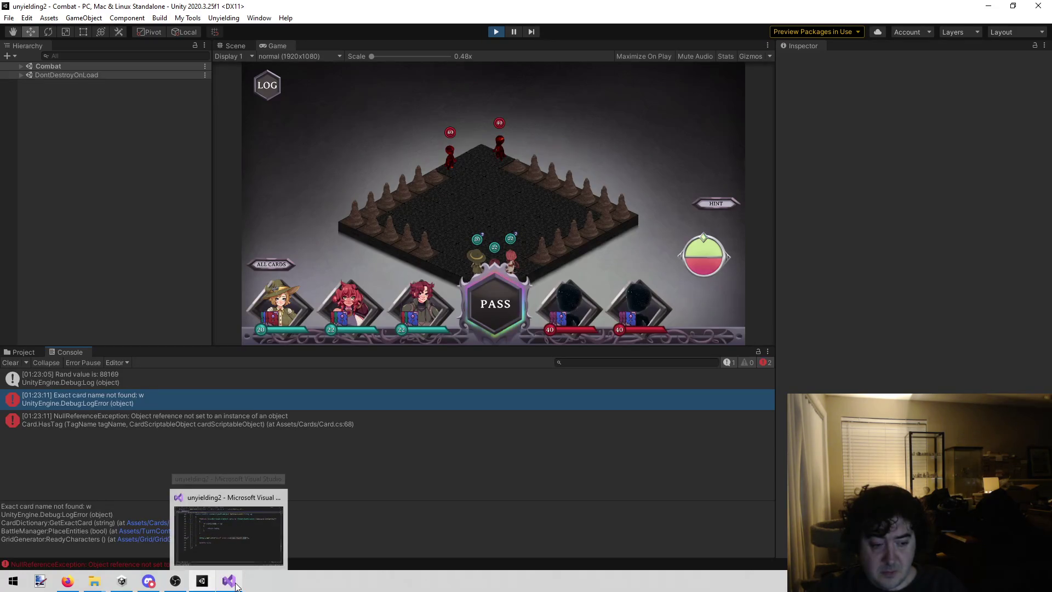
left_click(150, 529)
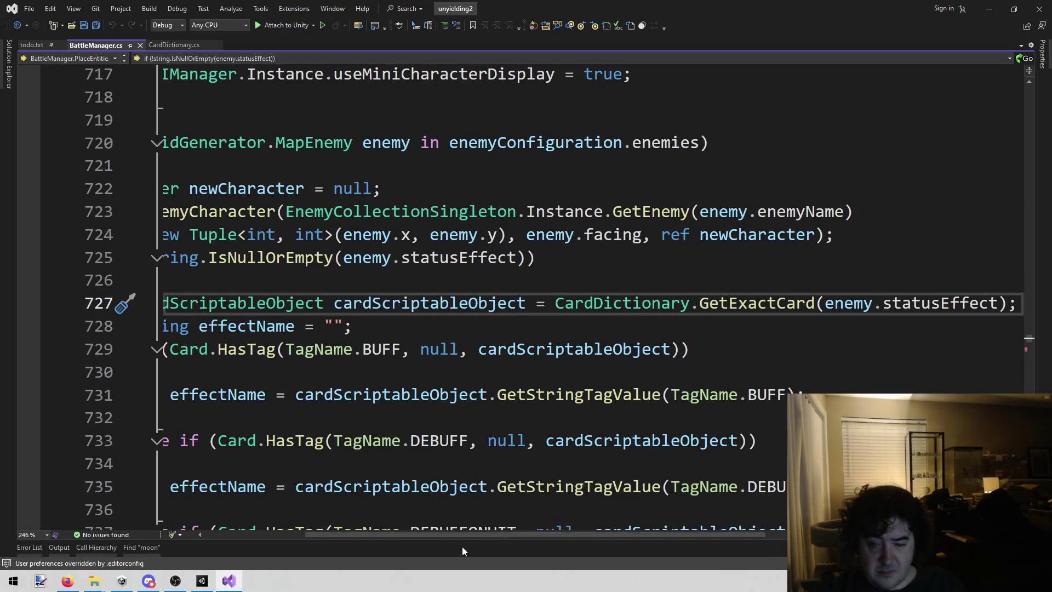
mouse_move(441, 538)
left_mouse_down()
mouse_move(323, 527)
mouse_move(487, 536)
mouse_move(377, 534)
left_mouse_up()
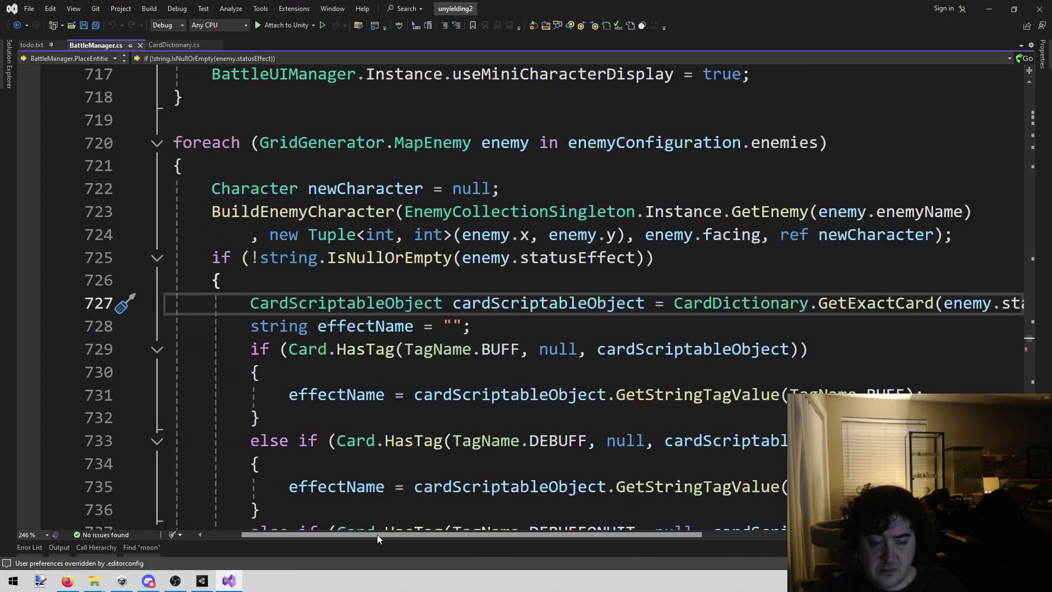
mouse_move(189, 587)
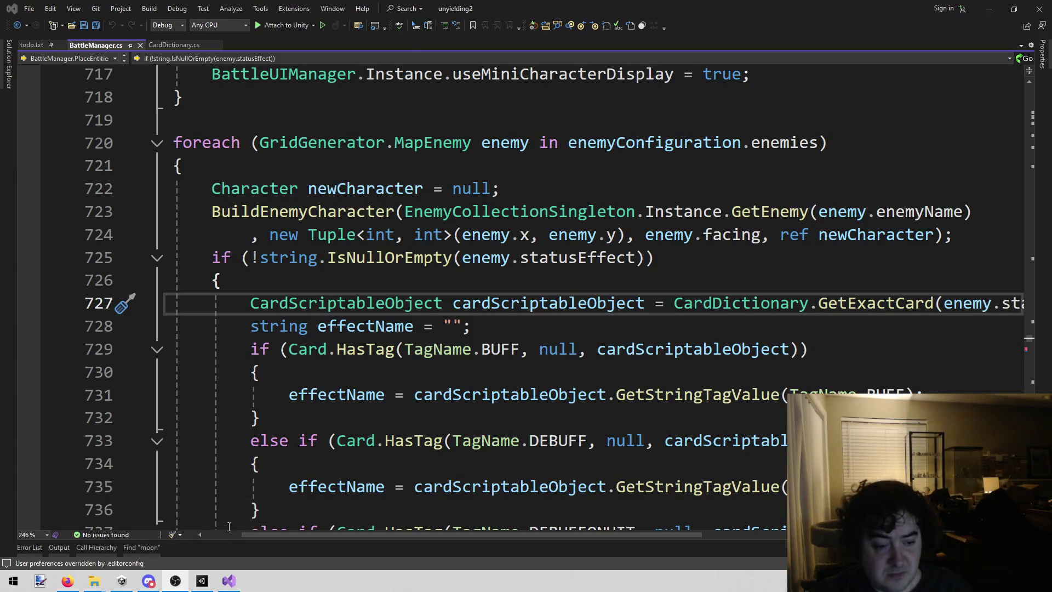
left_click(202, 580)
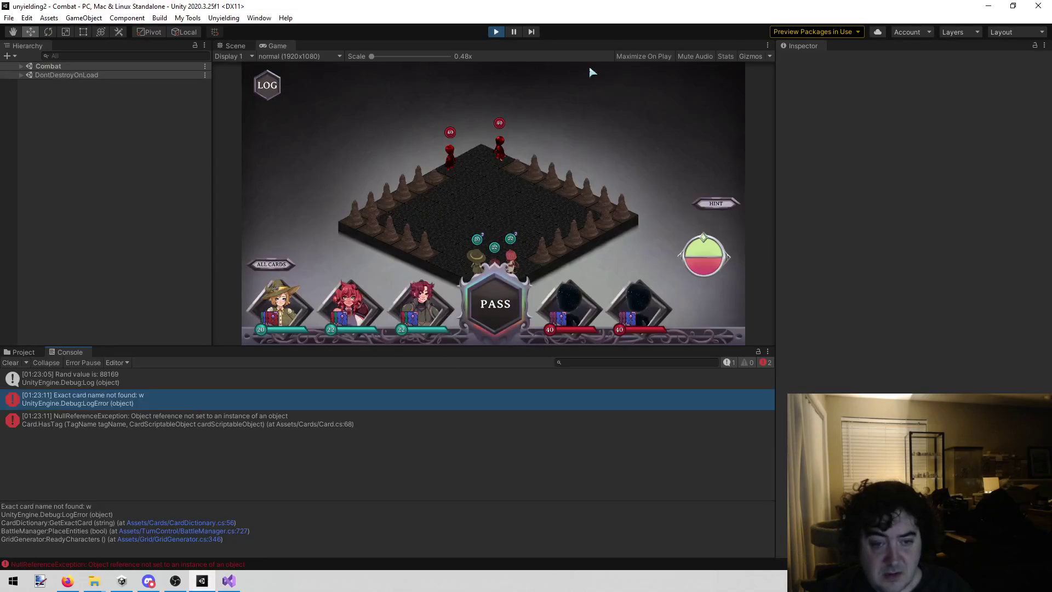
- Stop the game, find the LavaMonster folder by searching 'lava mon', and open its Enemies.txt
left_click(497, 32)
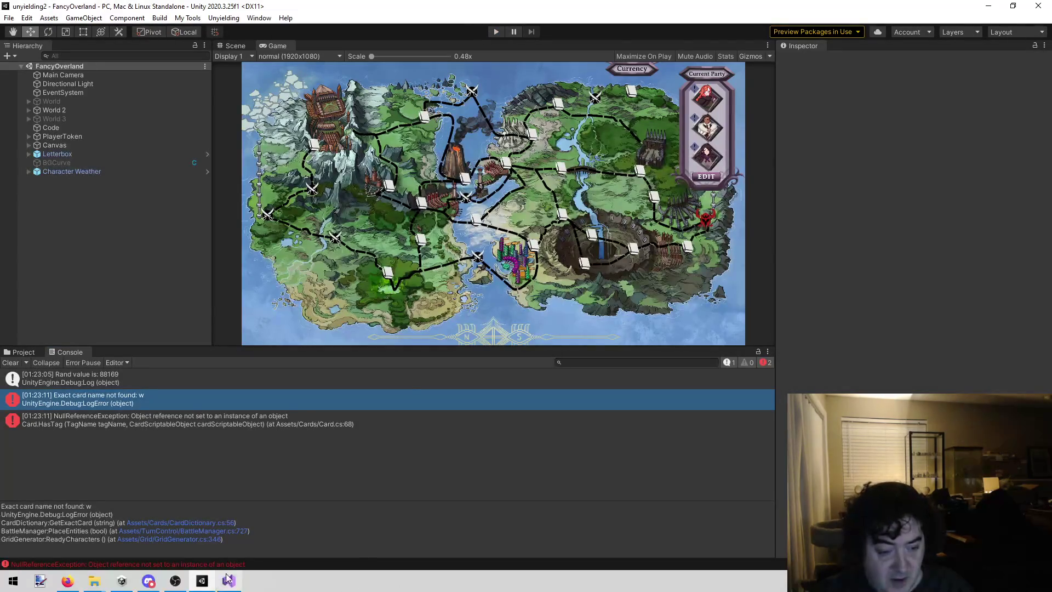
left_click(24, 352)
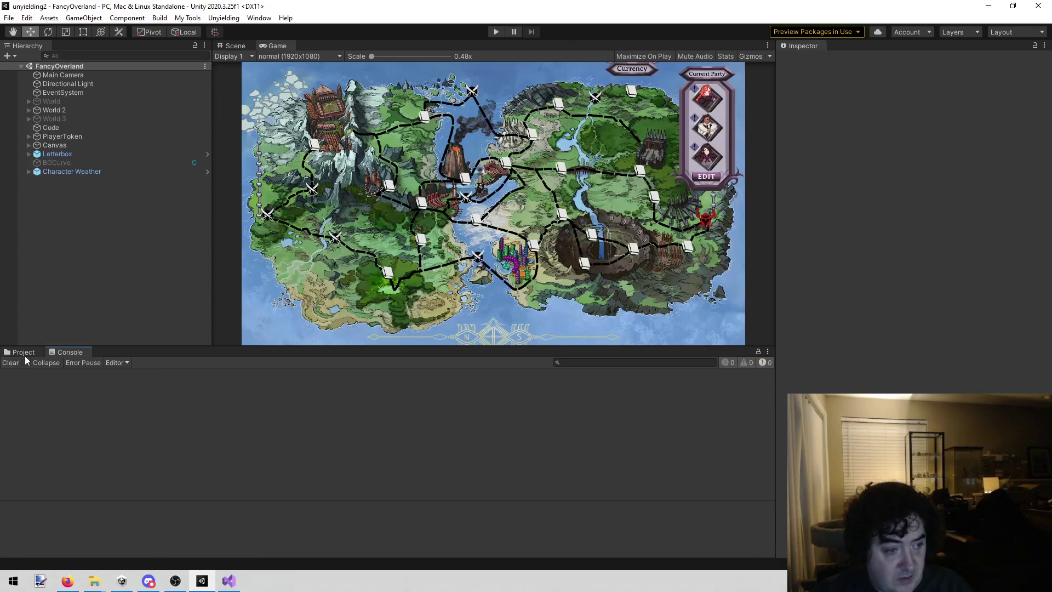
left_click(593, 362)
type("lava mo")
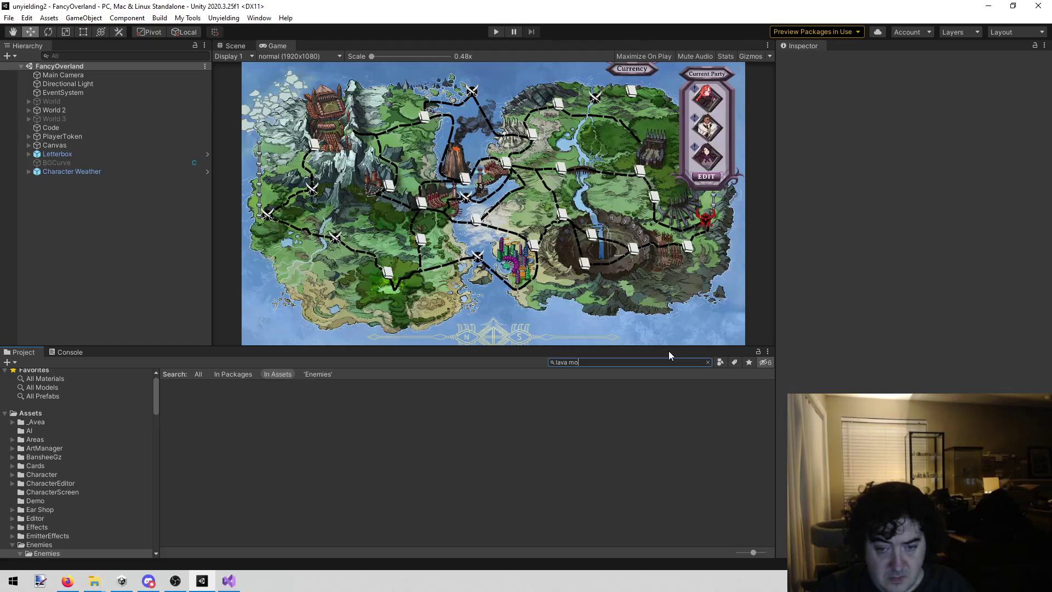
type("n")
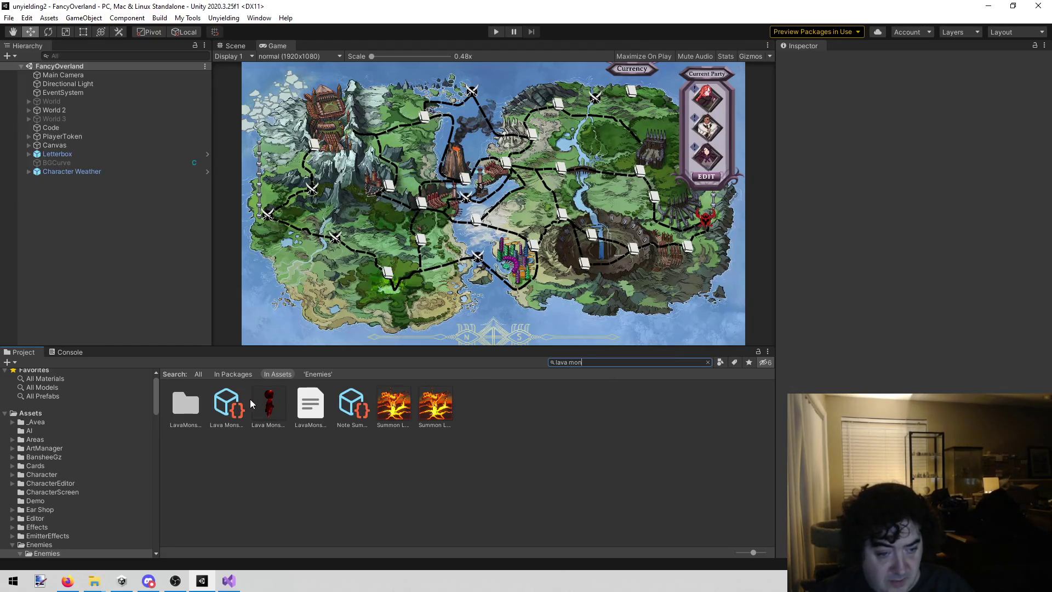
left_click(248, 395)
left_click(179, 409)
key("ctrl+f")
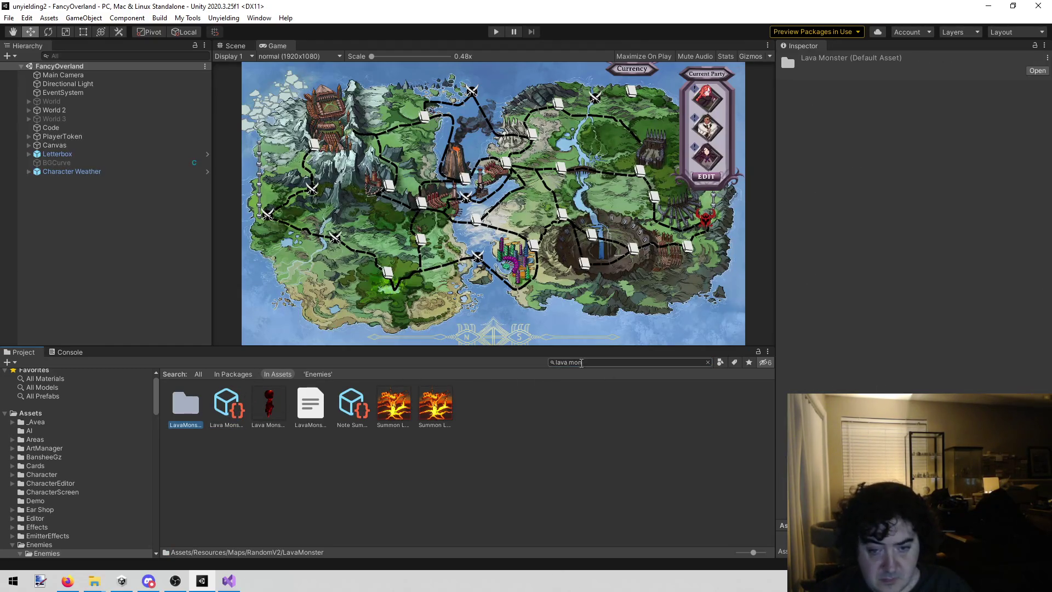
key("BackSpace")
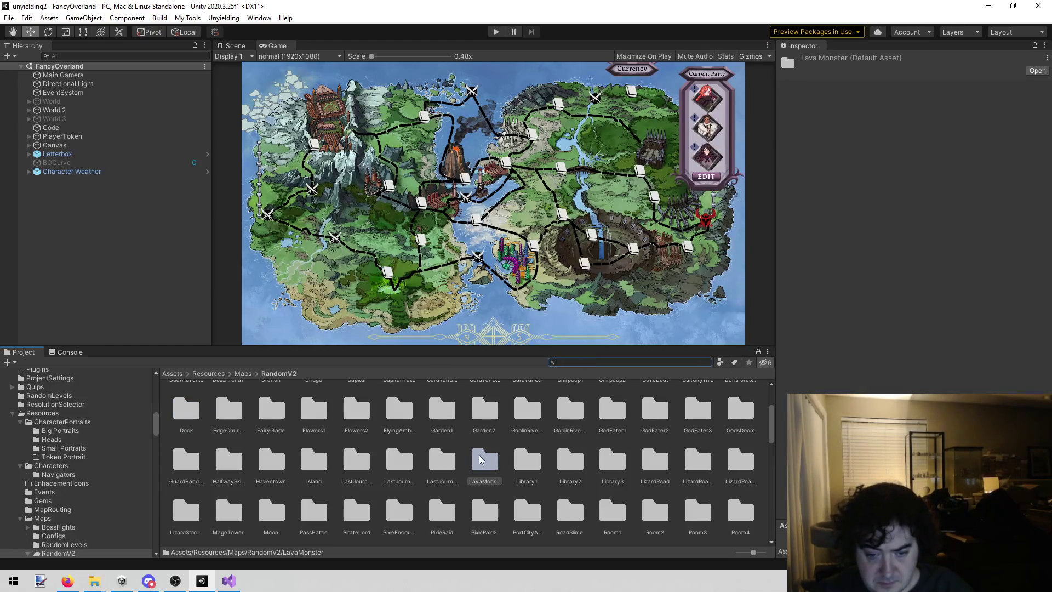
double_click(484, 460)
double_click(187, 408)
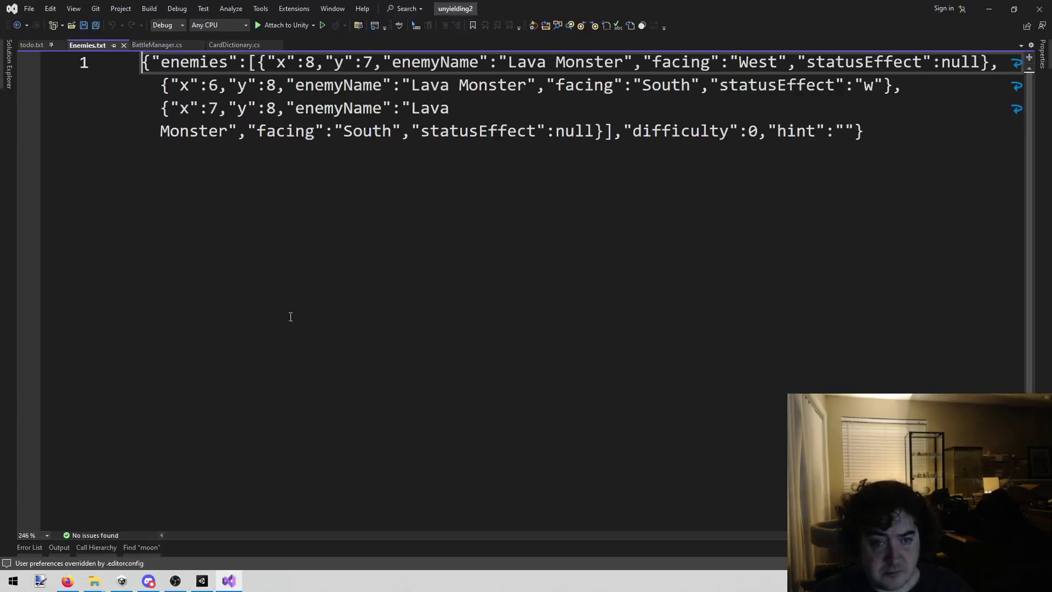
- Delete the stray 'w' from the second Lava Monster's statusEffect, save Enemies.txt, and return to Unity
left_click(871, 85)
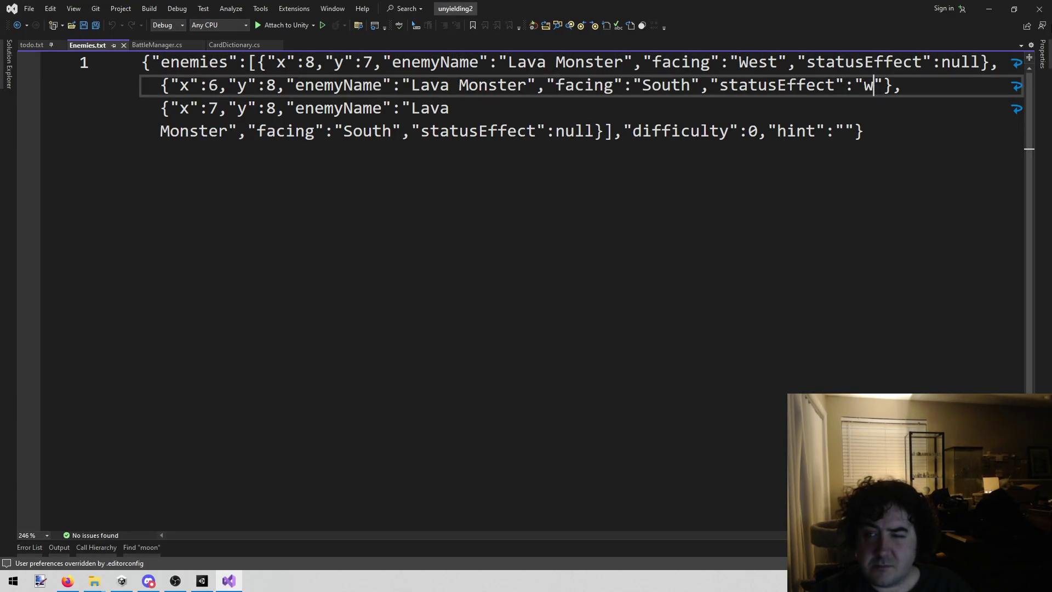
key("BackSpace")
key("ctrl+s")
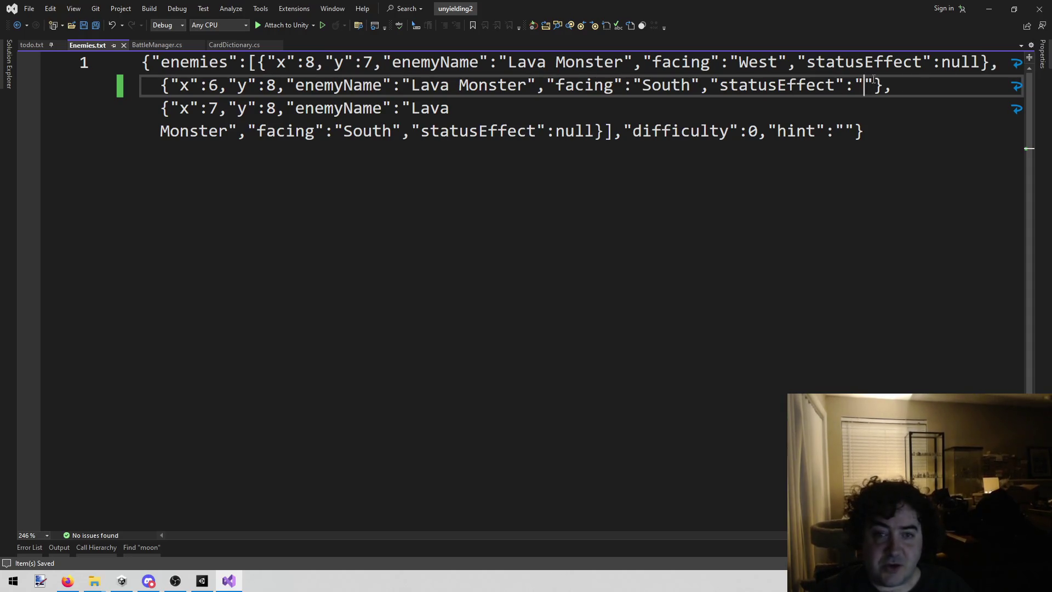
left_click(621, 198)
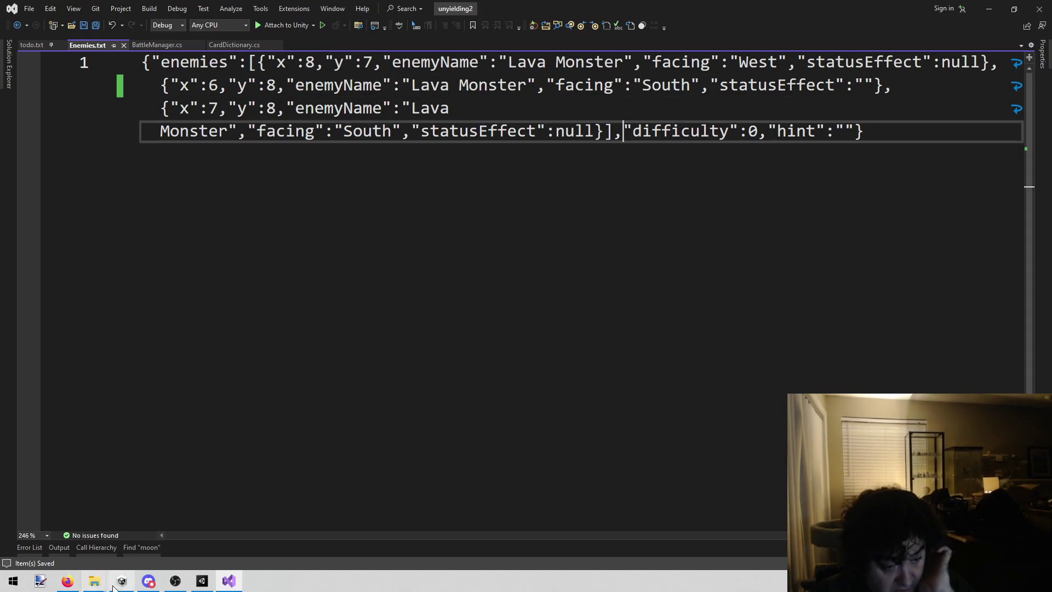
left_click(203, 581)
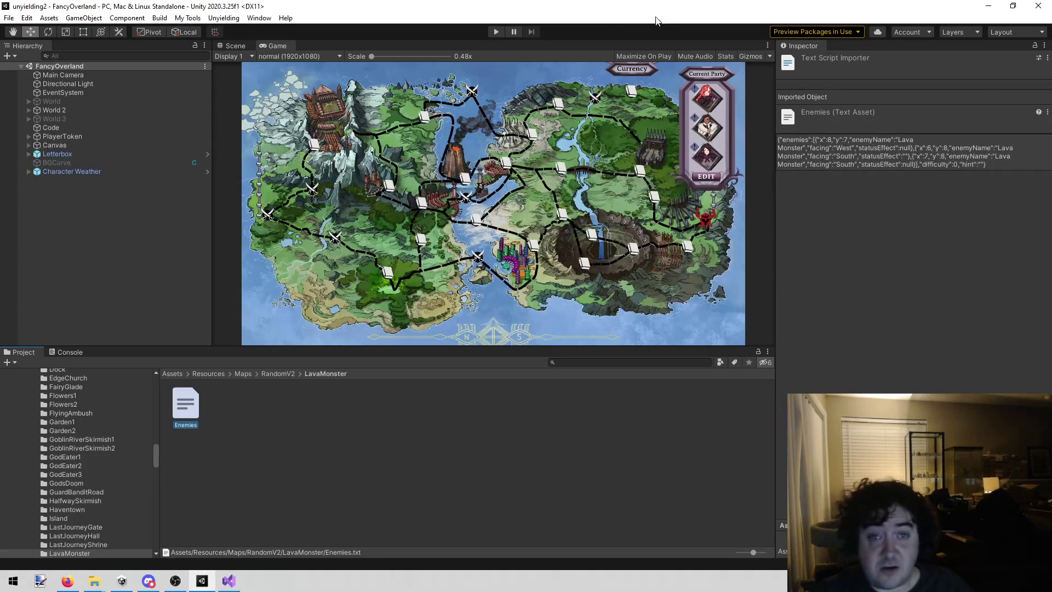
- Start the game and enter the volcano's Lava Monster fight to test the fix
left_click(499, 32)
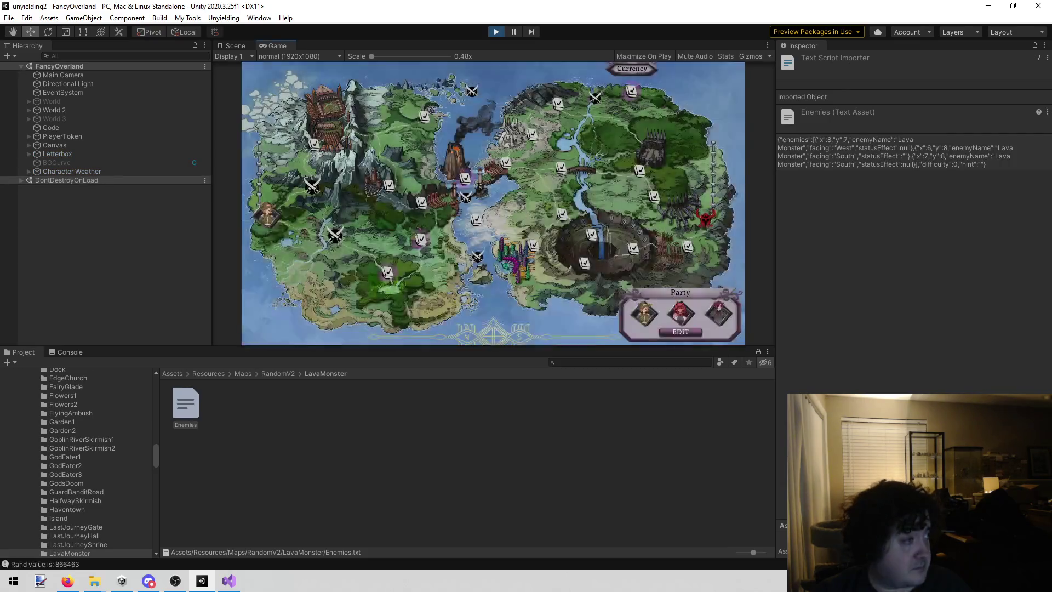
left_click(464, 178)
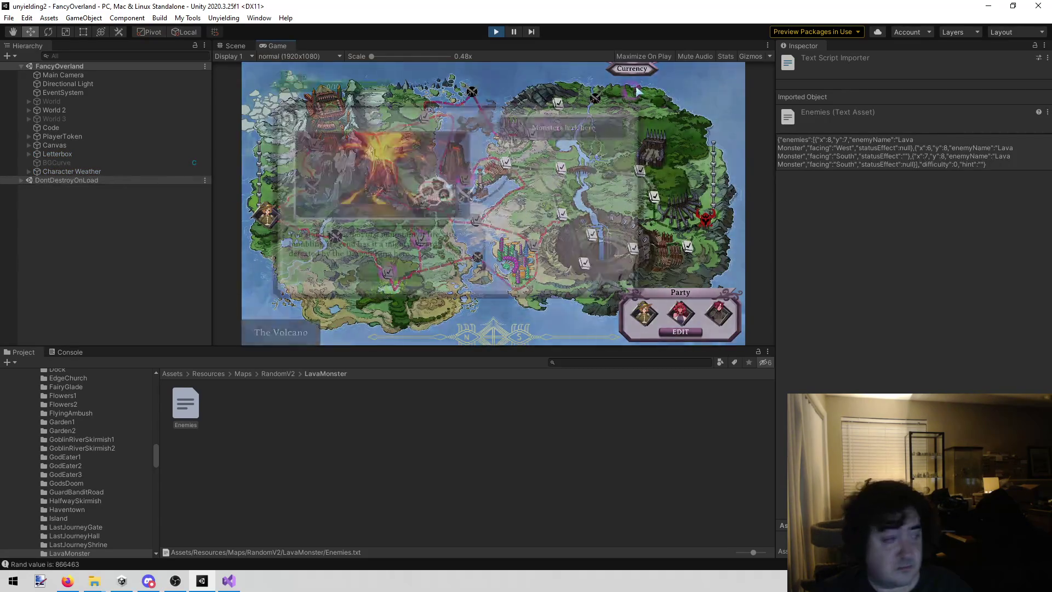
left_click(588, 138)
left_click(465, 277)
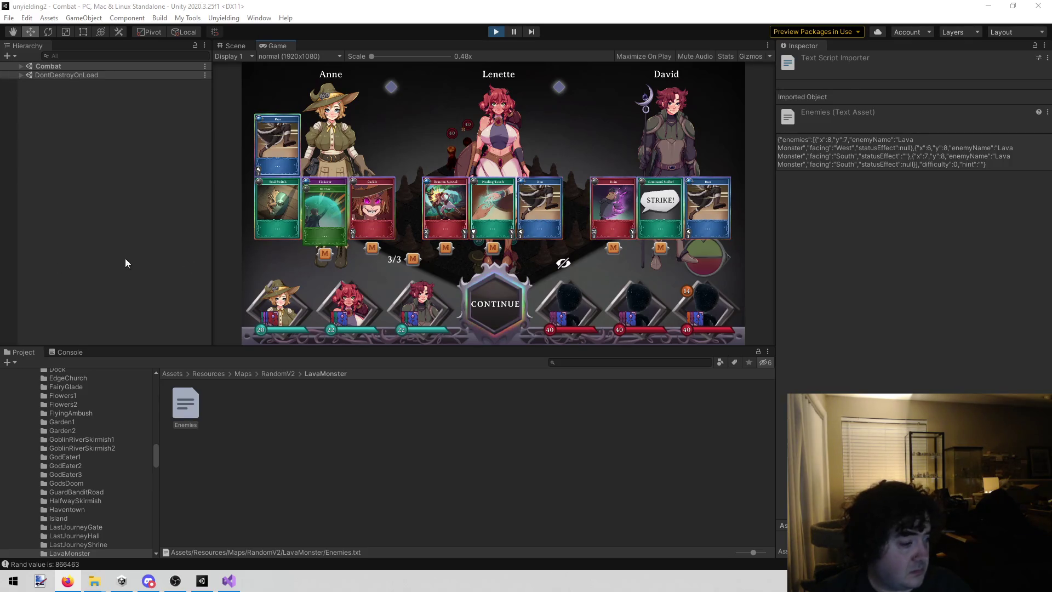
- Continue past the starting cards to view the battlefield, then stop play mode
left_click(476, 296)
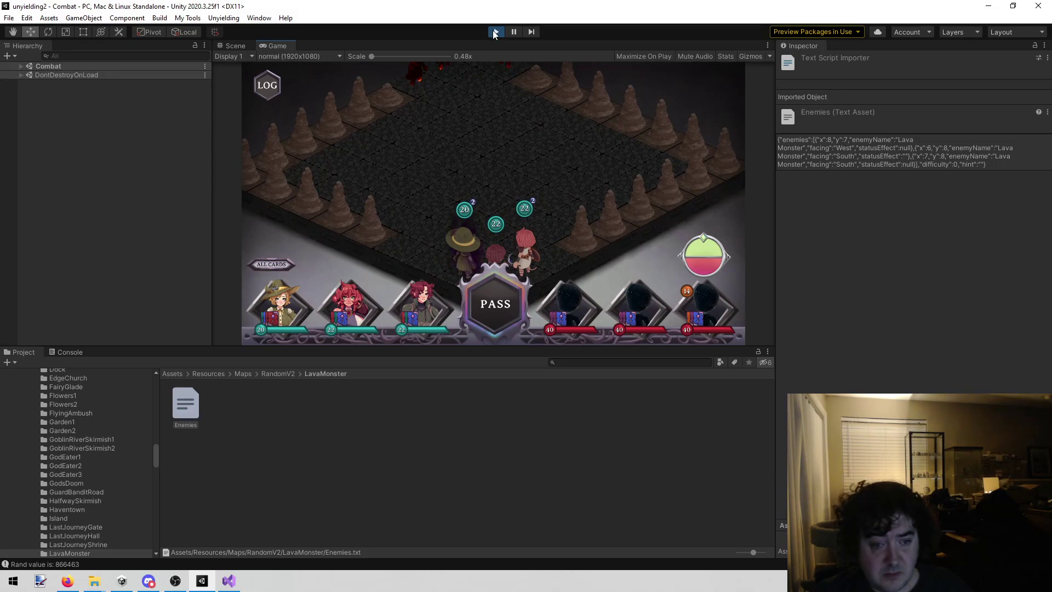
left_click(495, 32)
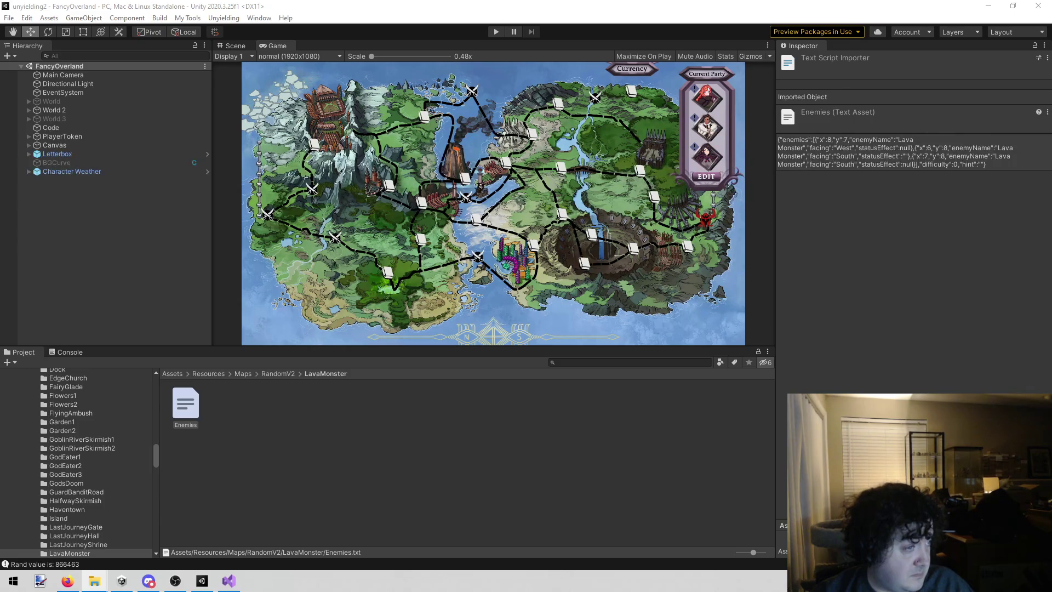
- Launch from the Team picker scene, continue the saved game, and open the volcano's monster encounter
left_click(223, 18)
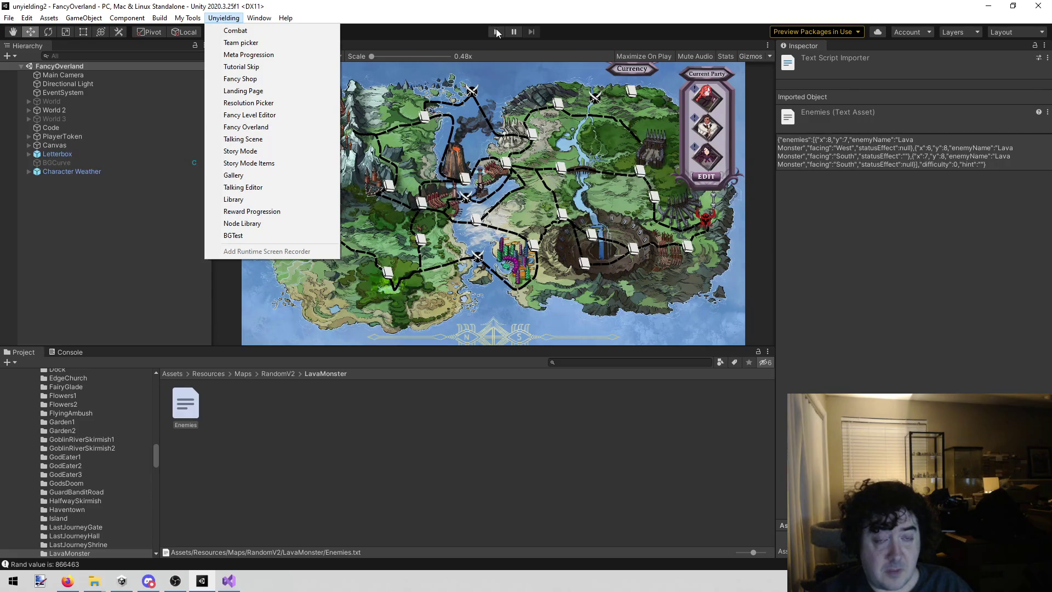
left_click(271, 44)
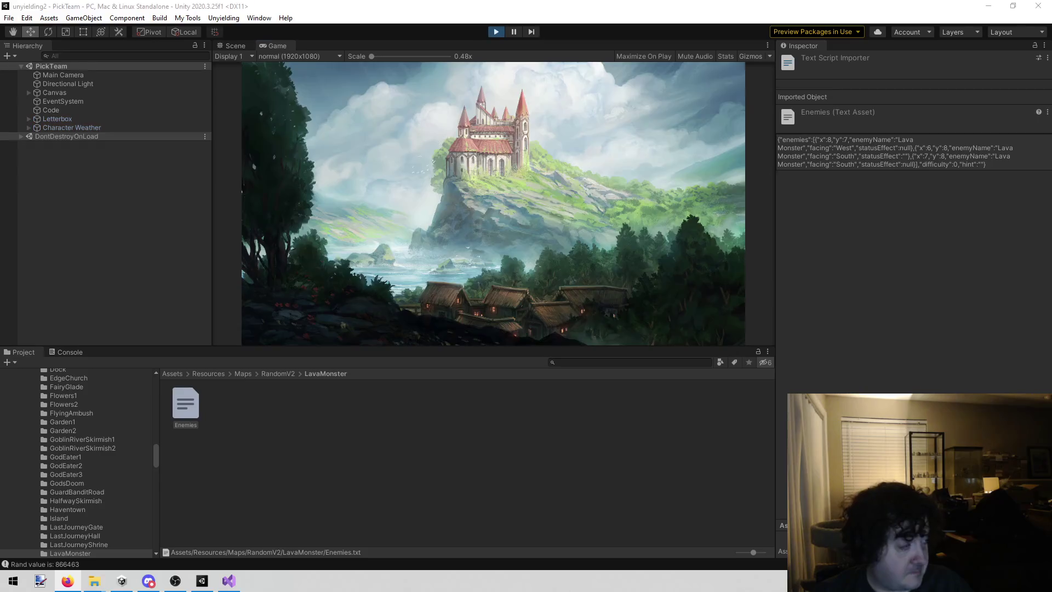
left_click(531, 249)
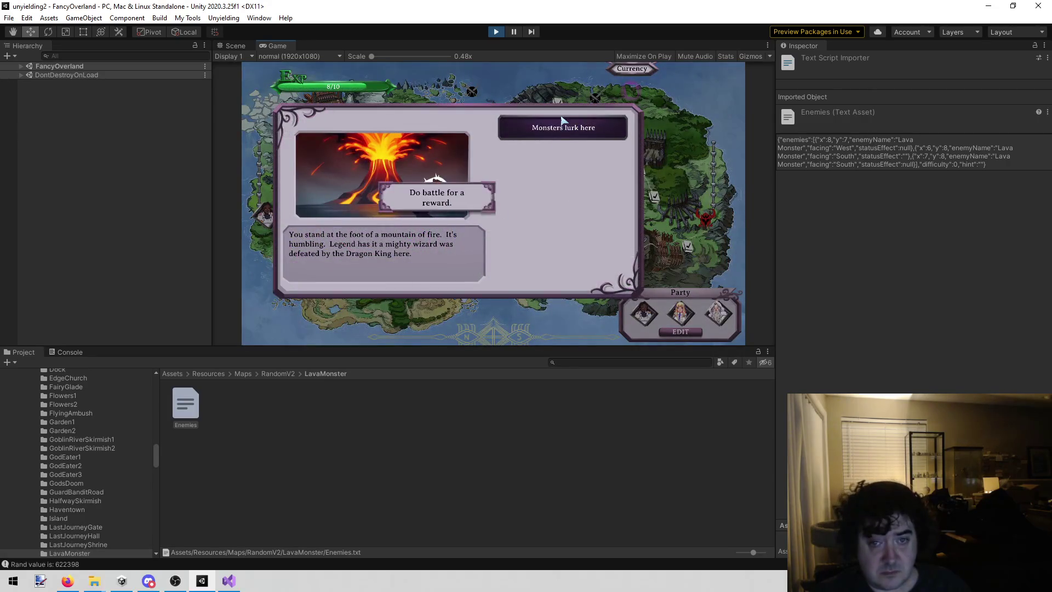
left_click(556, 132)
- Start the Lava Monster fight and check each hero's hand of cards
left_click(454, 276)
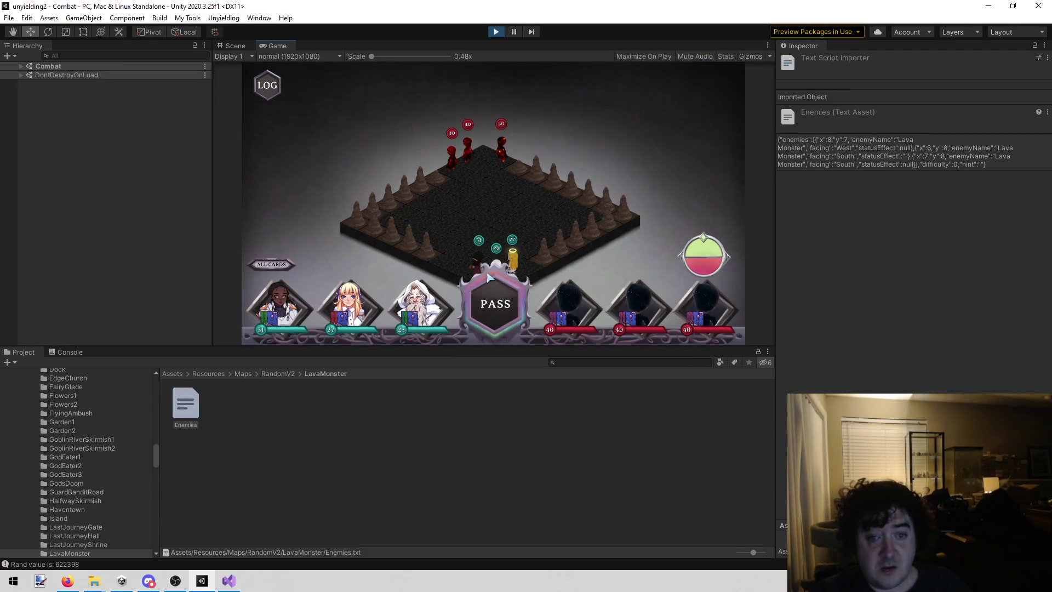
left_click(495, 304)
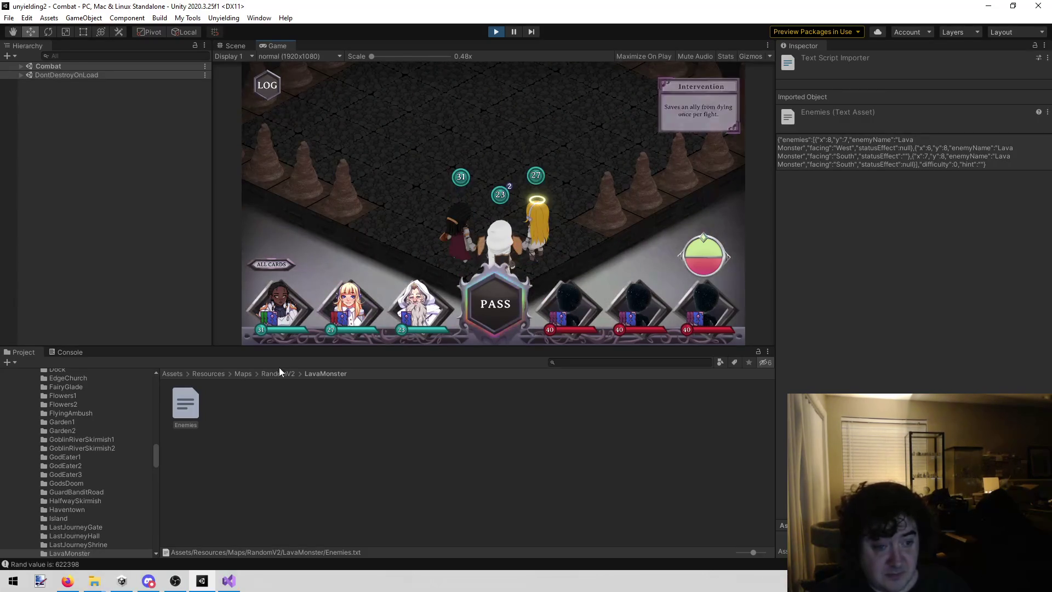
left_click(290, 301)
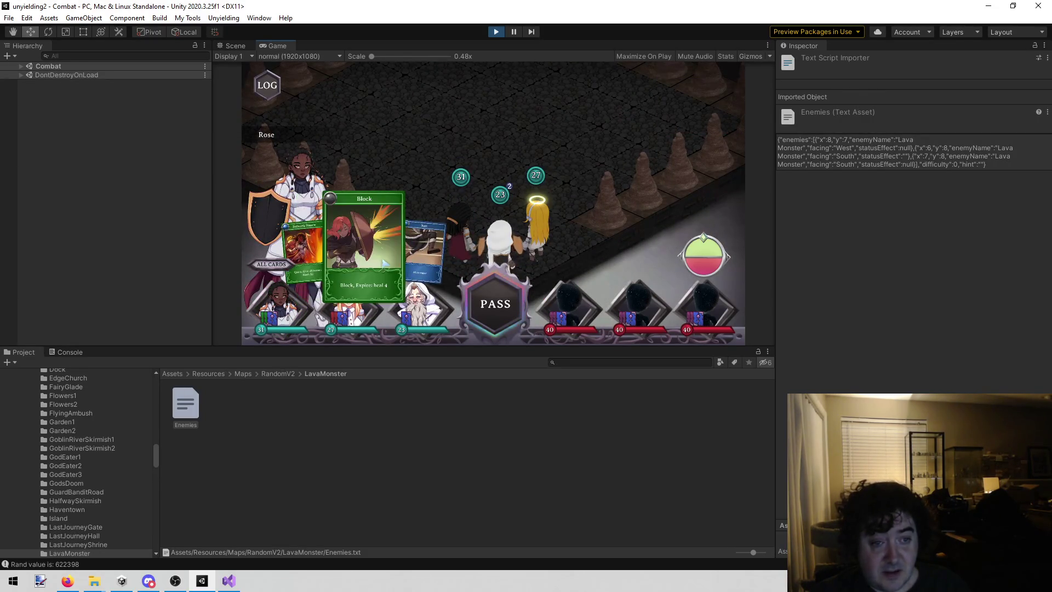
left_click(351, 306)
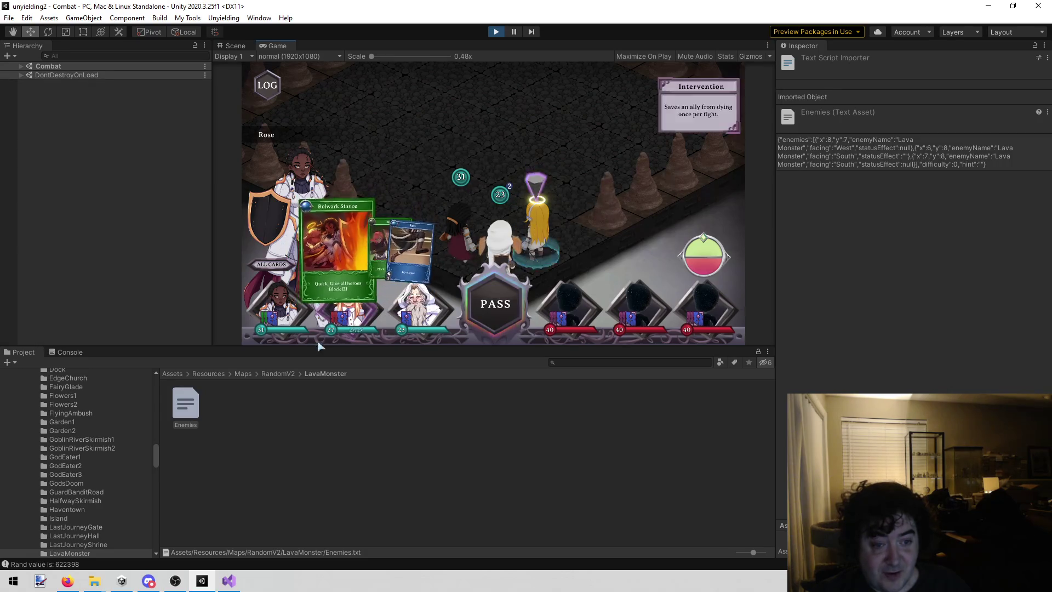
left_click(416, 304)
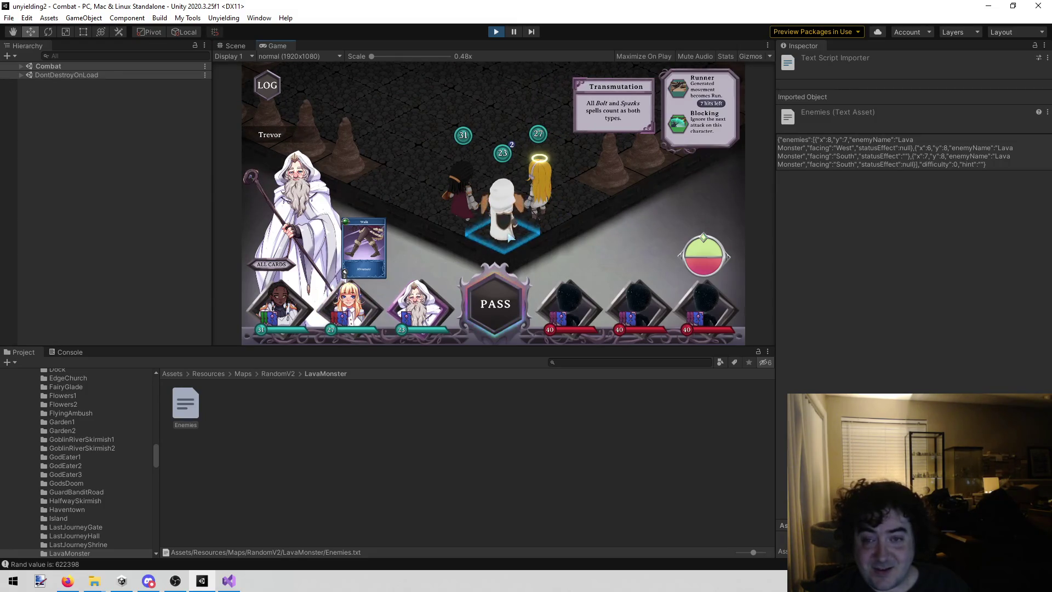
left_click(351, 306)
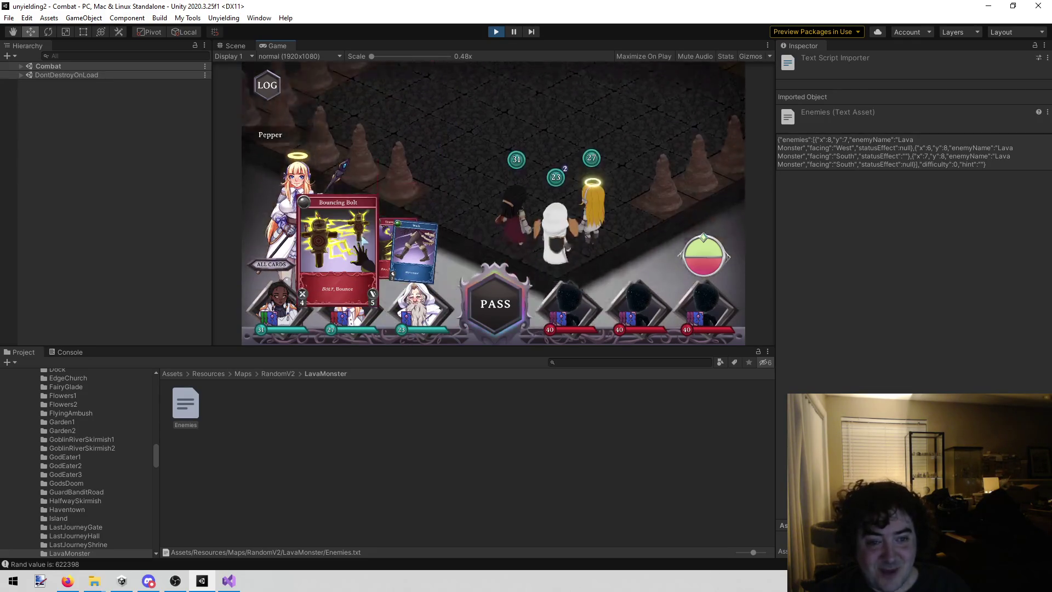
- Move Pepper with her Walk card and fire Bouncing Bolt at the nearest Lava Monster
left_click(411, 249)
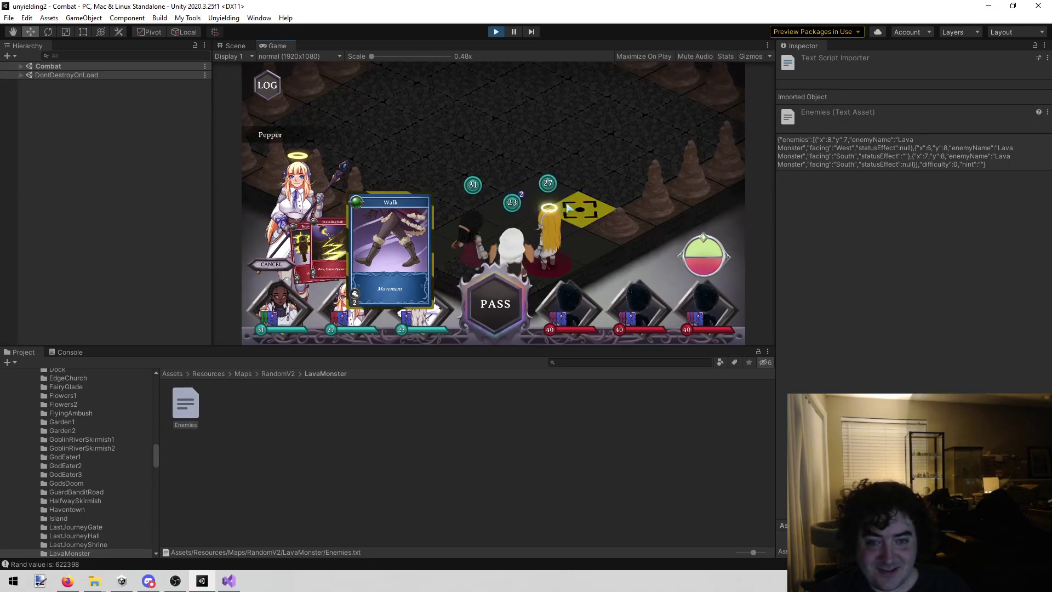
left_click(581, 212)
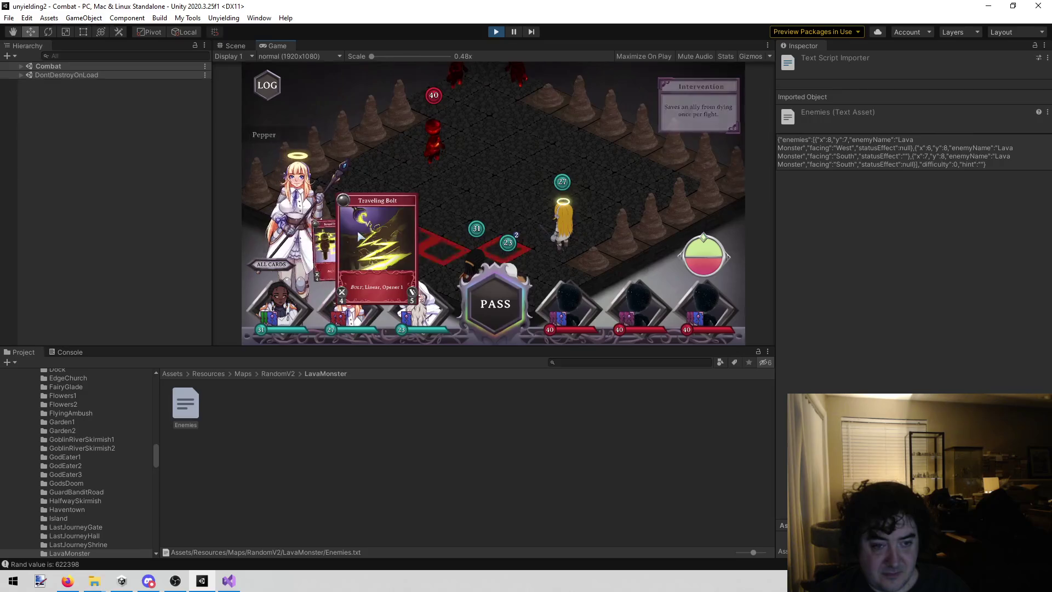
left_click(351, 241)
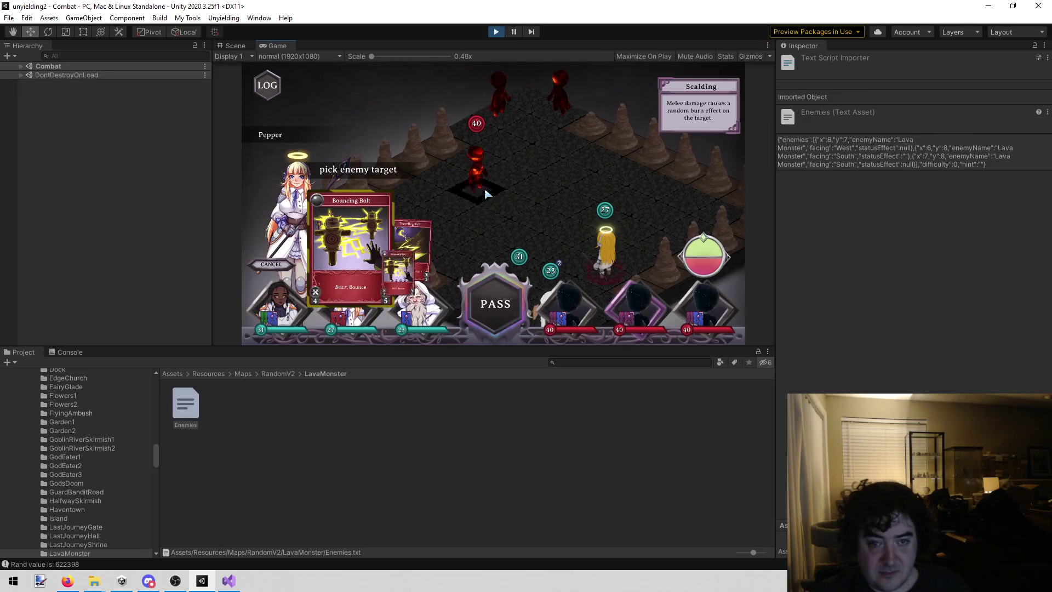
left_click(486, 194)
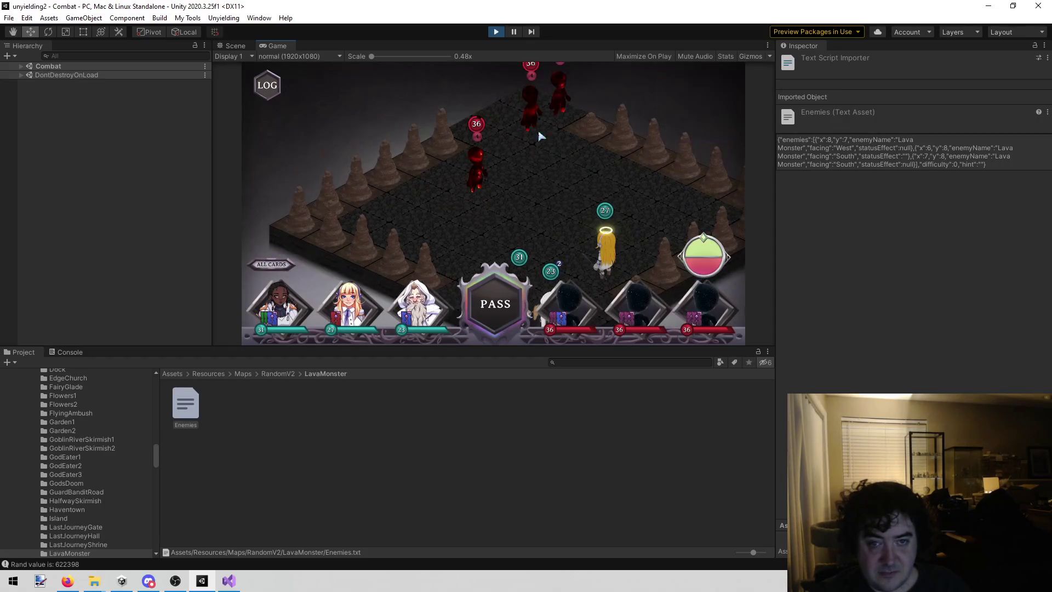
- Advance Rose with her Run card and Trevor with his Walk card, then end the turn
mouse_move(531, 129)
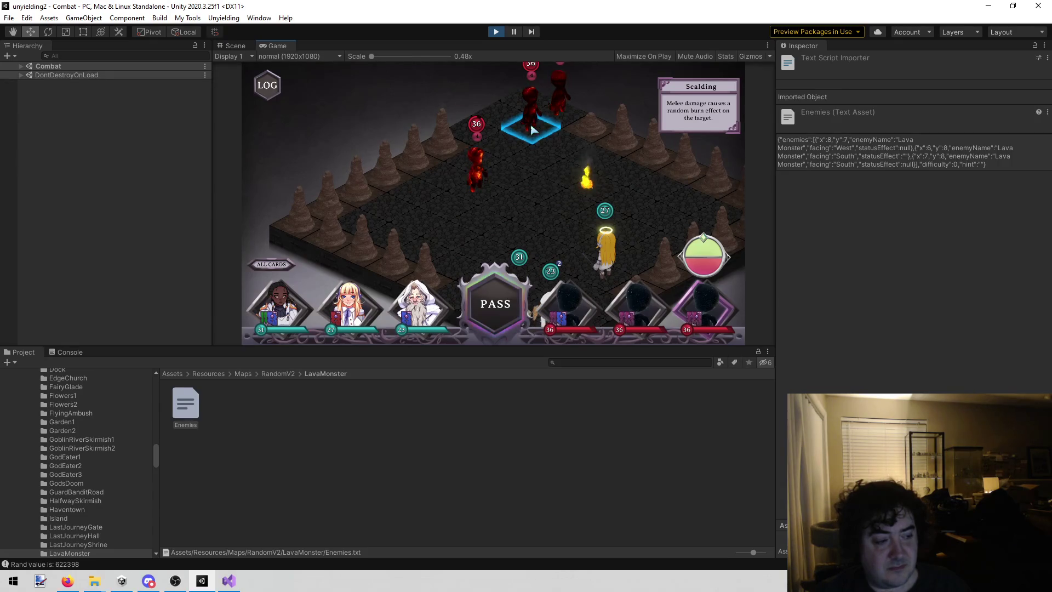
key("alt+Tab")
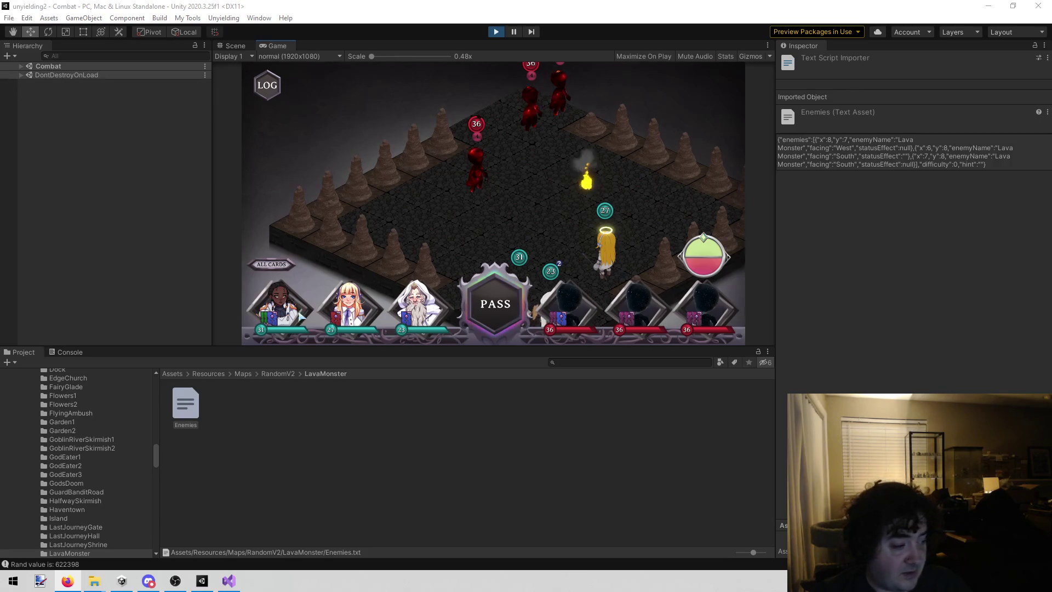
left_click(430, 337)
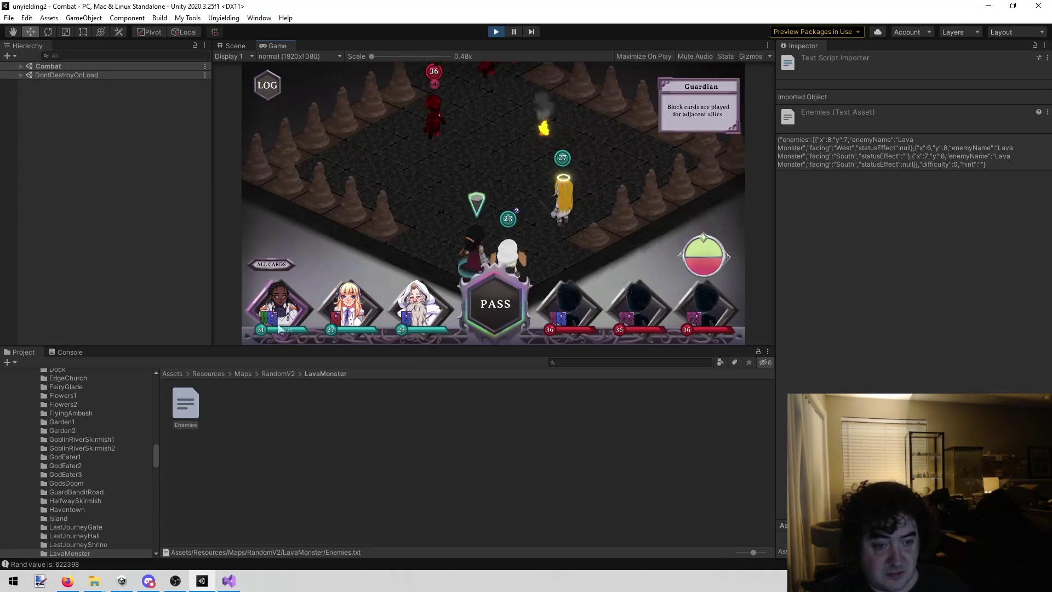
mouse_move(369, 249)
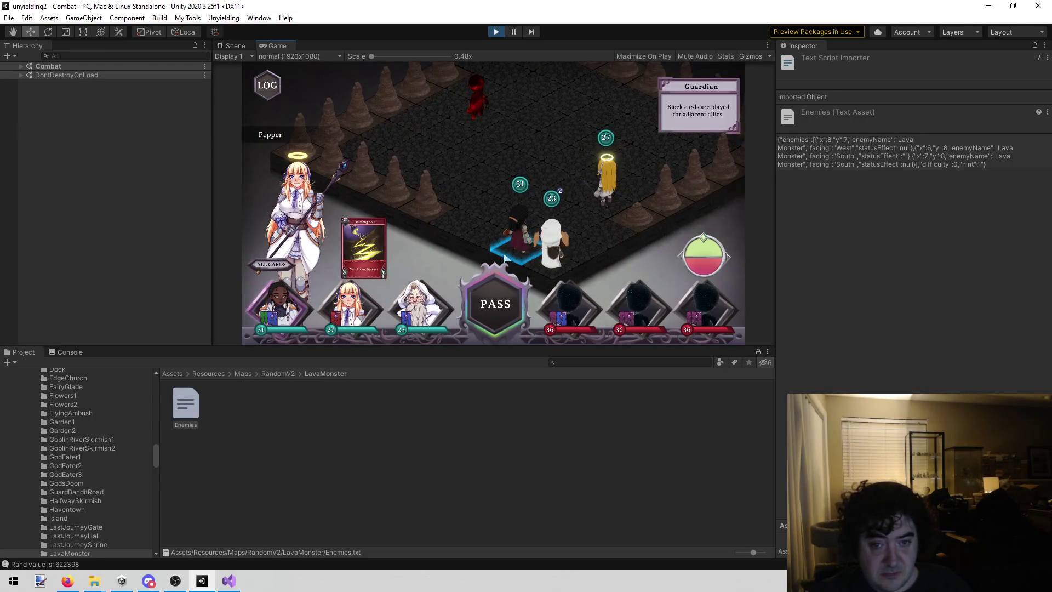
left_click(276, 304)
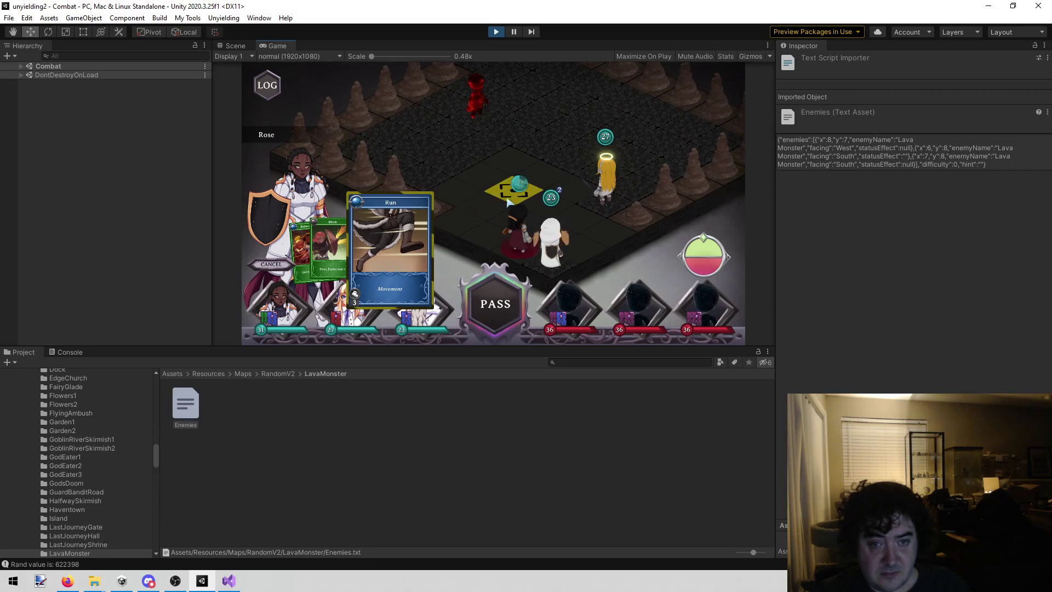
left_click(509, 159)
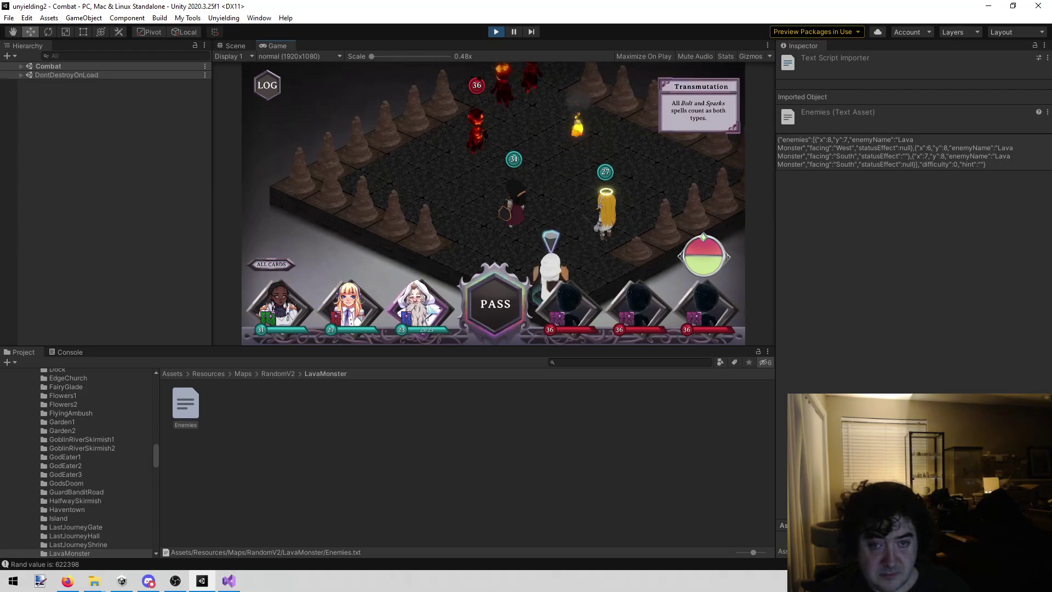
left_click(417, 291)
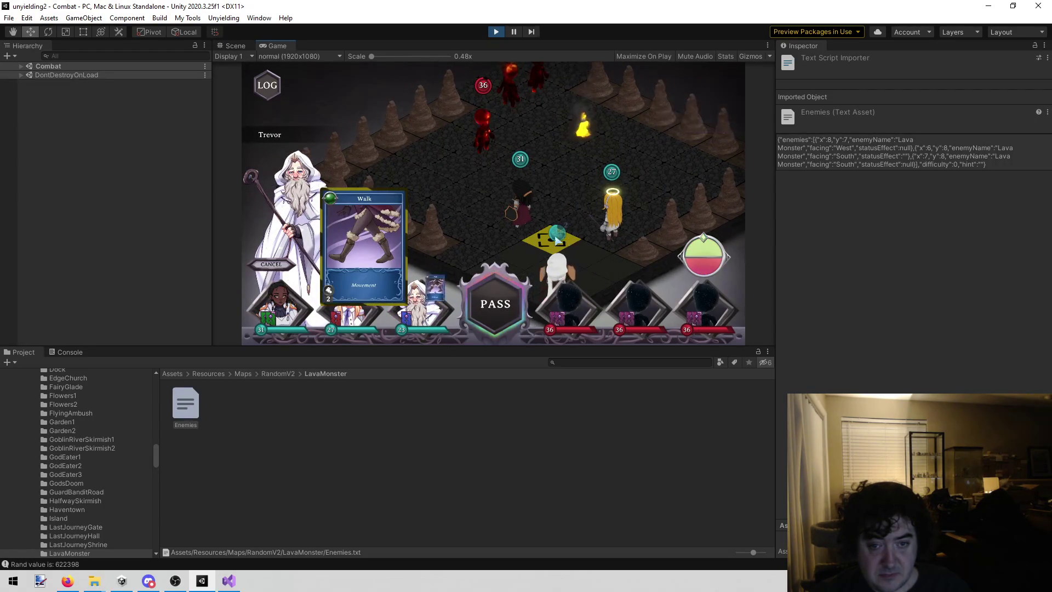
left_click(568, 240)
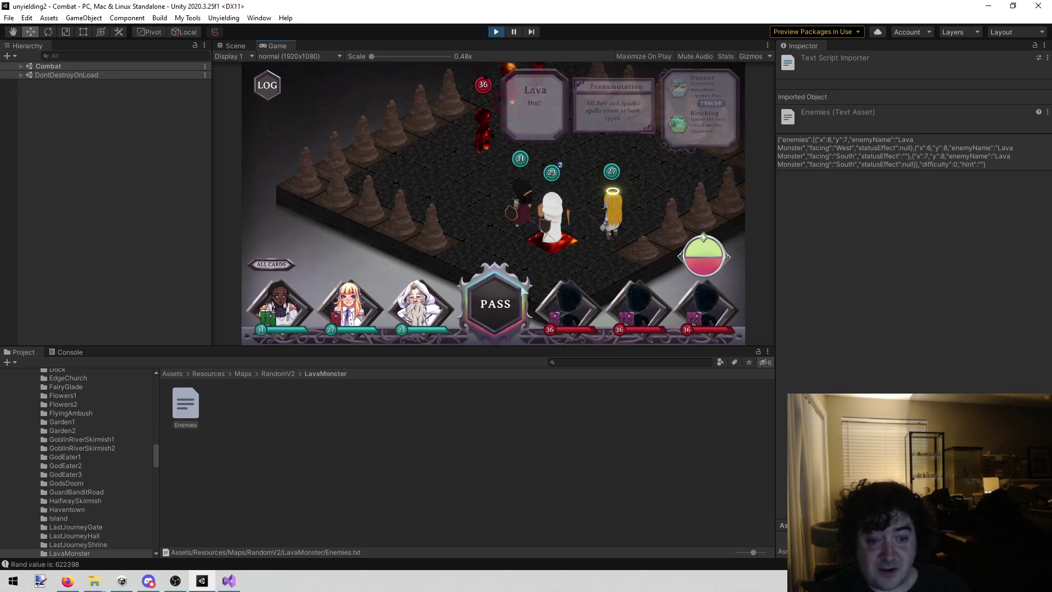
left_click(519, 298)
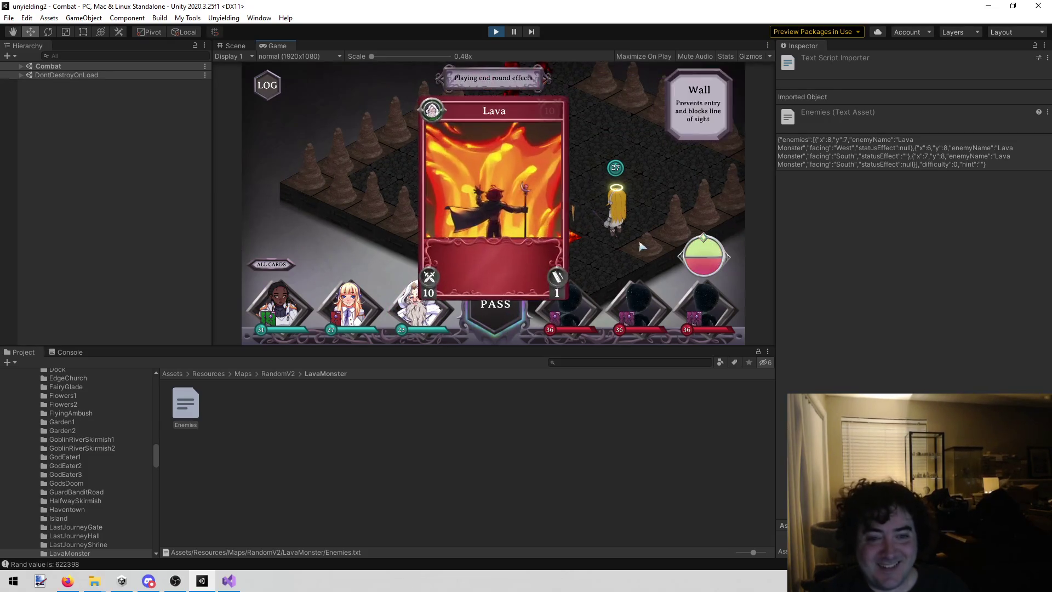
- Mulligan Rose's Parry card for Assist and continue to the new round
mouse_move(590, 261)
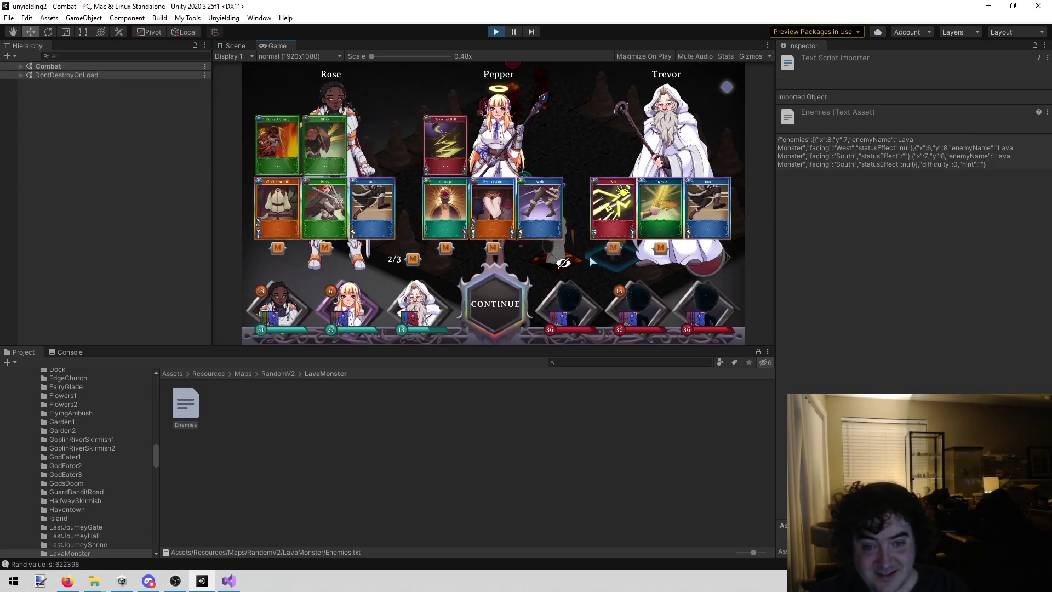
left_click(324, 249)
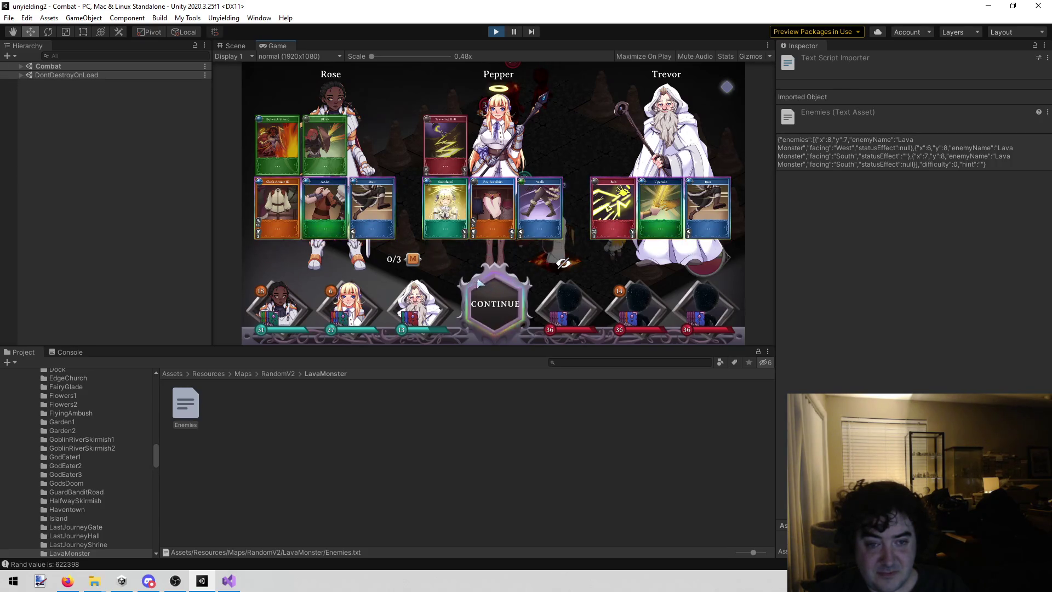
left_click(495, 303)
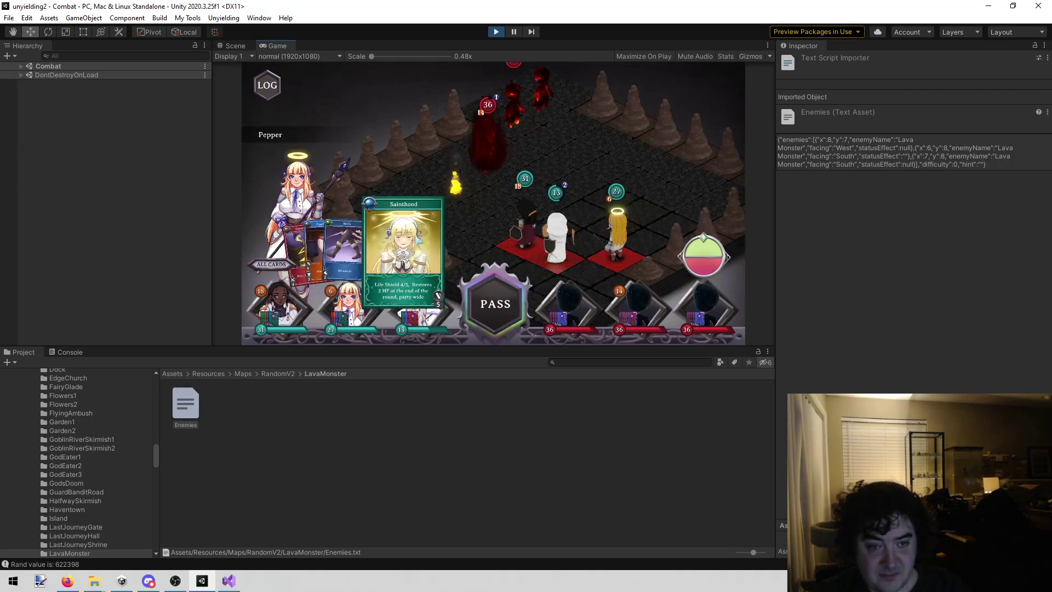
- Shield the party with Sainthood, then hit Lava Monsters with Traveling Bolt and Trevor's Bolt
left_click(407, 241)
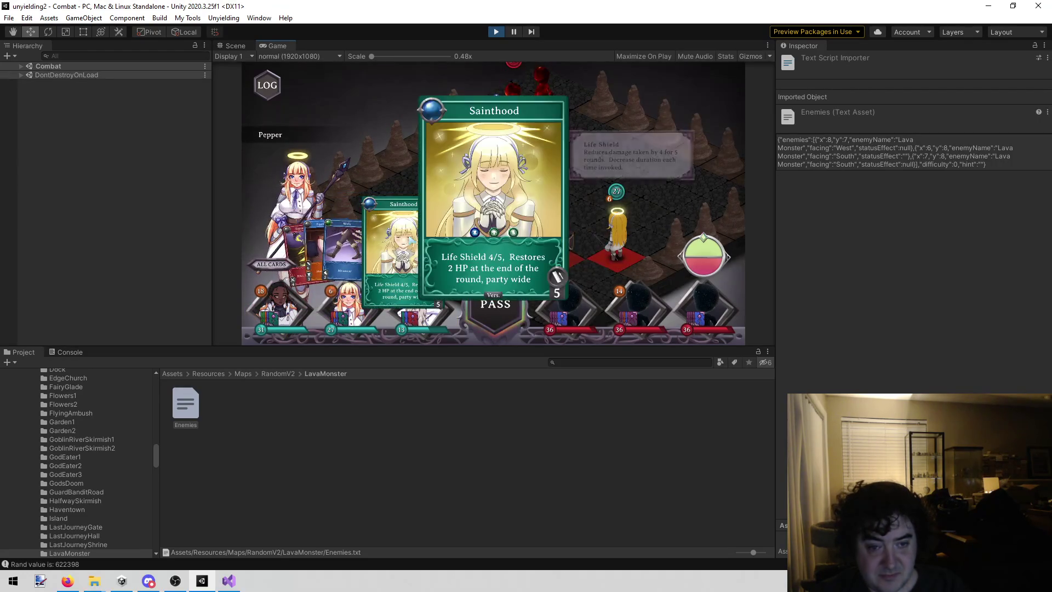
left_click(403, 153)
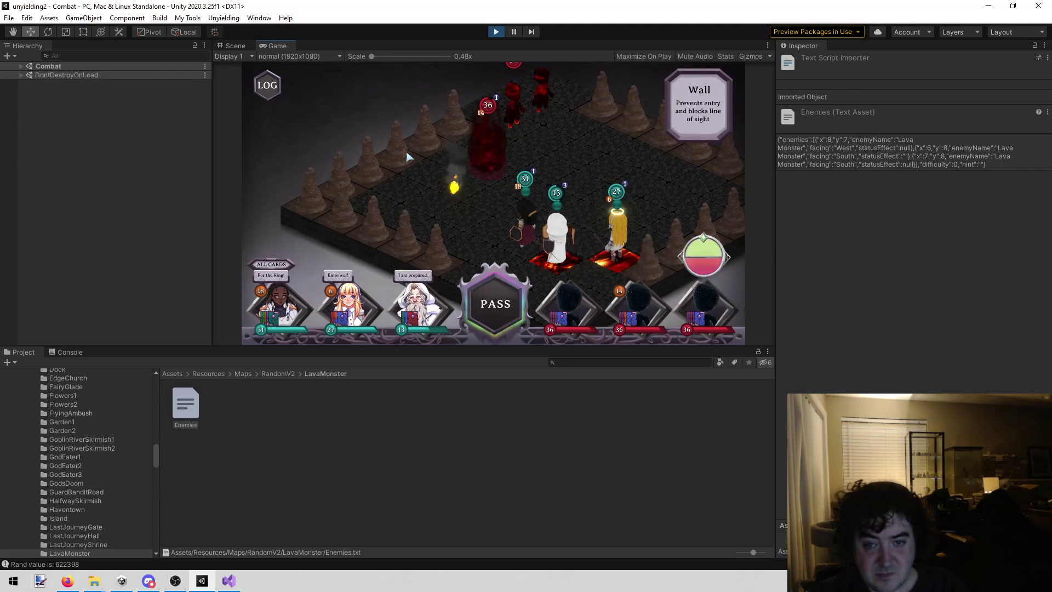
left_click(335, 250)
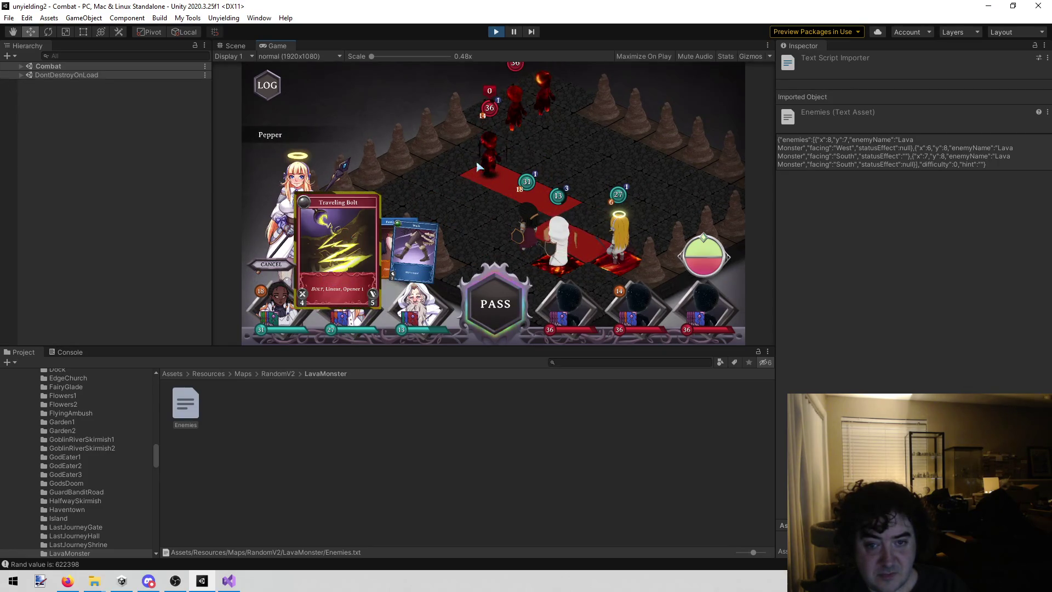
left_click(484, 165)
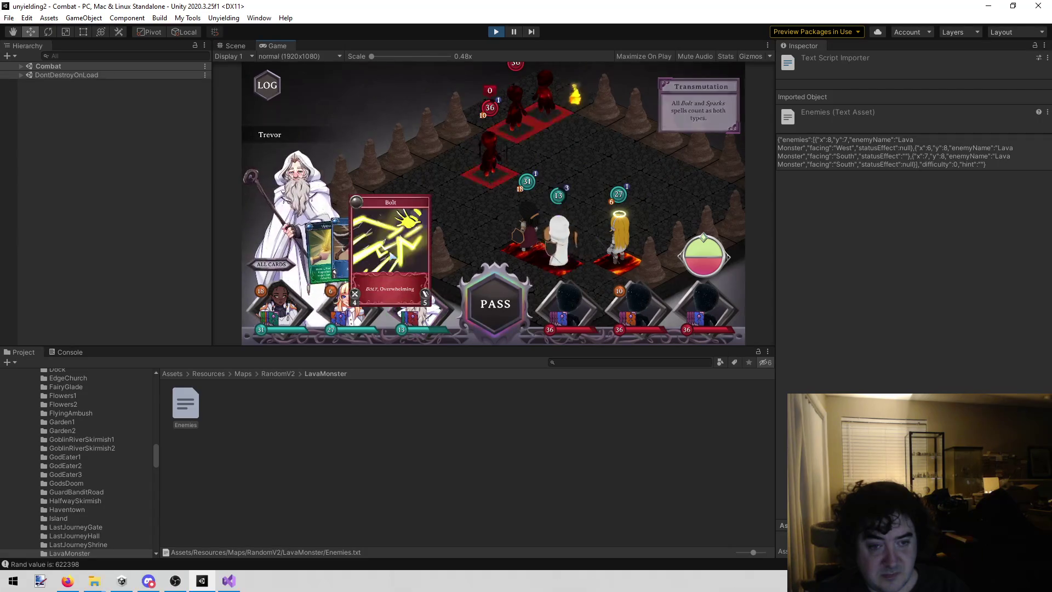
left_click(391, 256)
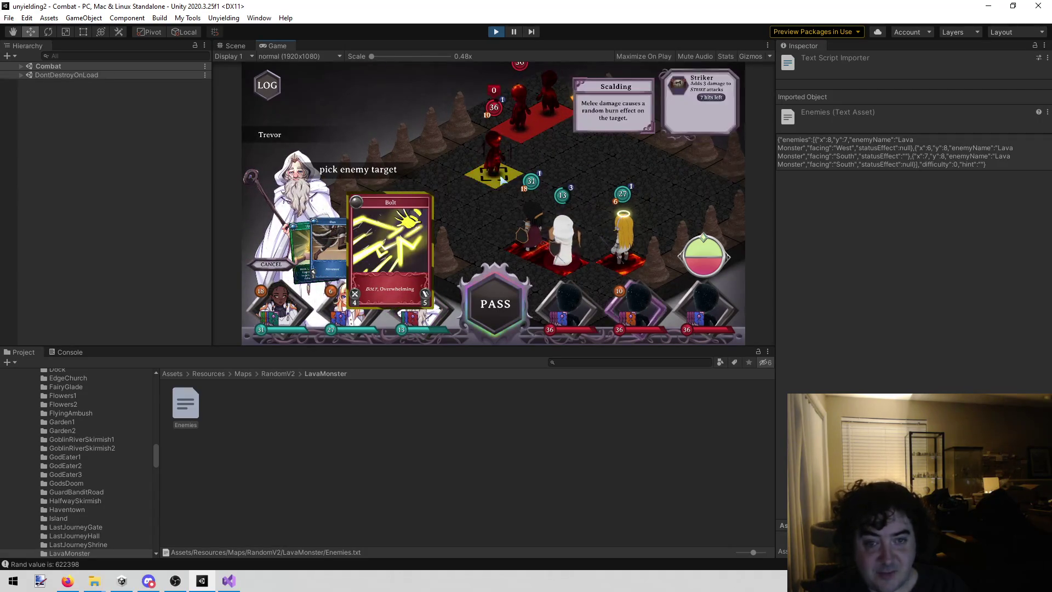
left_click(636, 166)
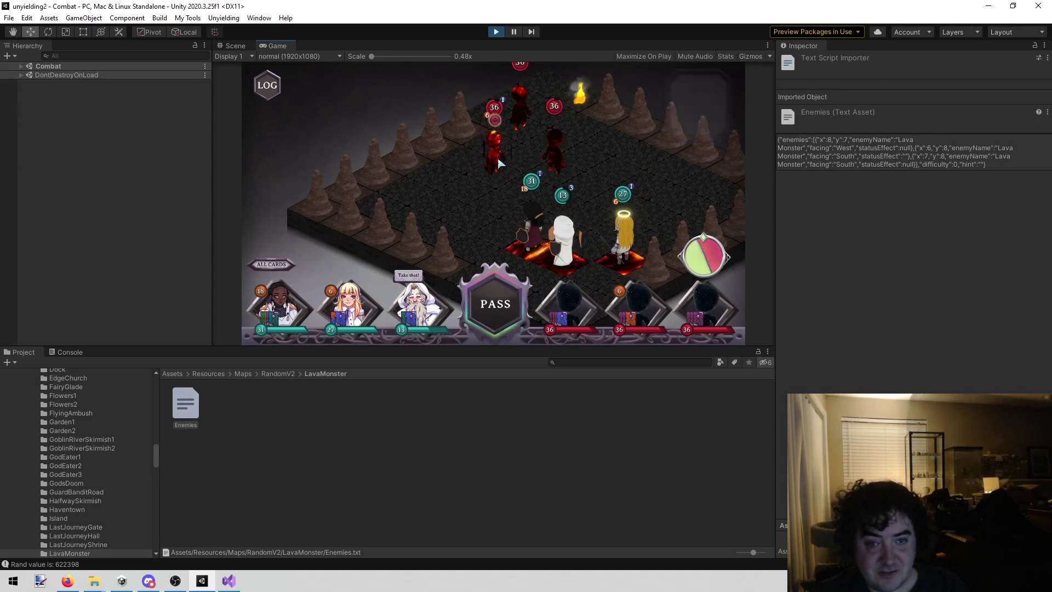
- Use Rose's Assist on Trevor to create a card, then Bolt a Lava Monster down to 32 HP
mouse_move(386, 256)
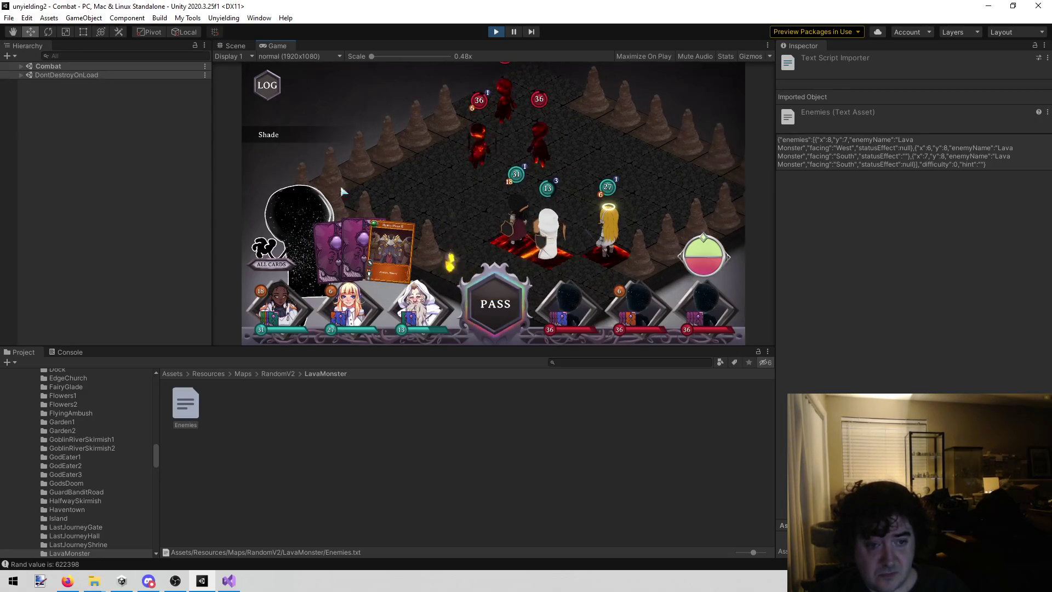
left_click(277, 329)
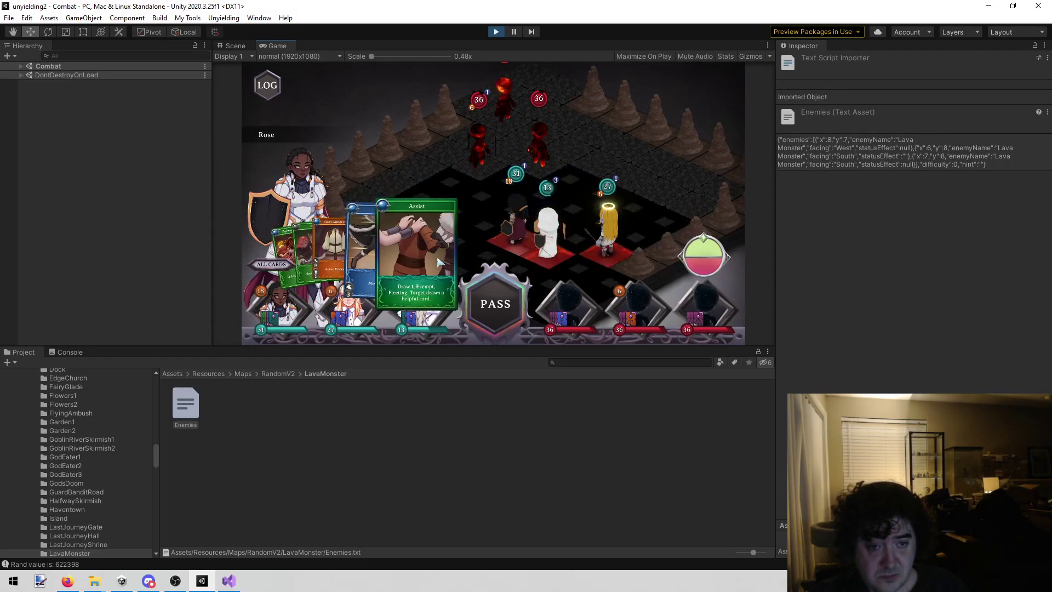
left_click(416, 252)
left_click(548, 236)
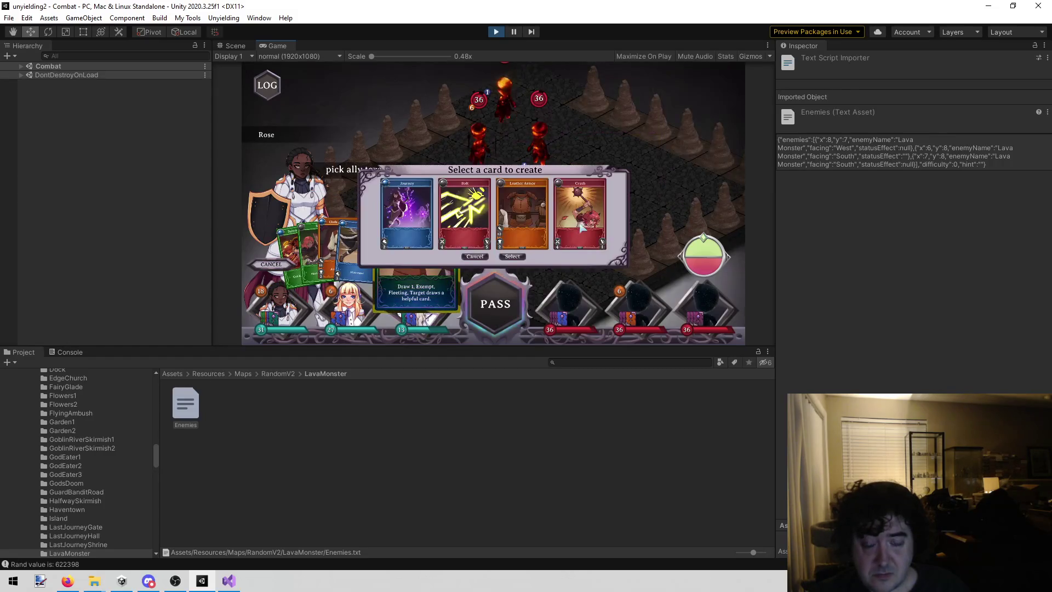
left_click(512, 256)
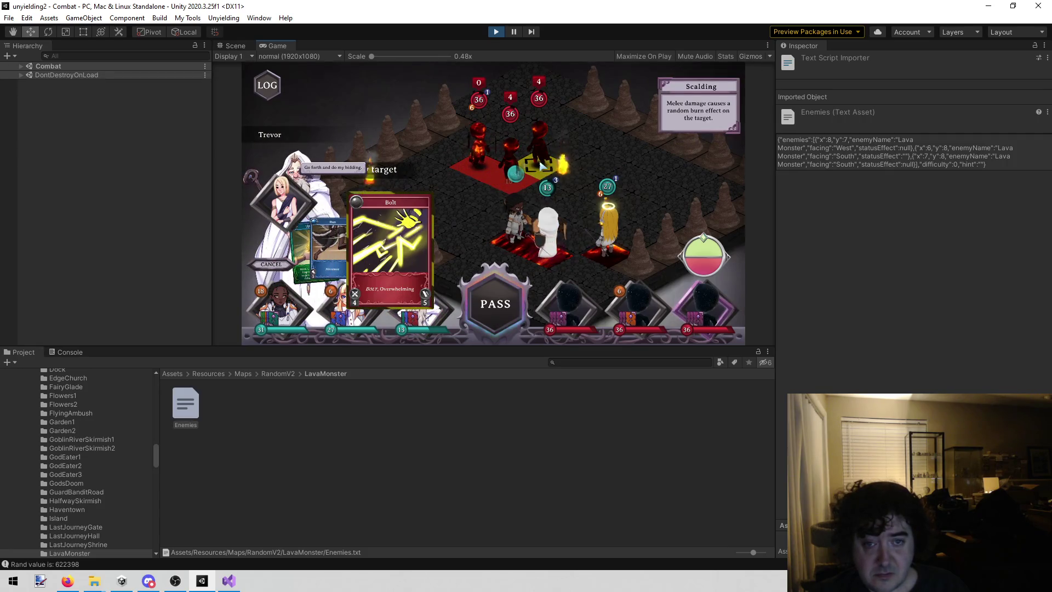
left_click(541, 166)
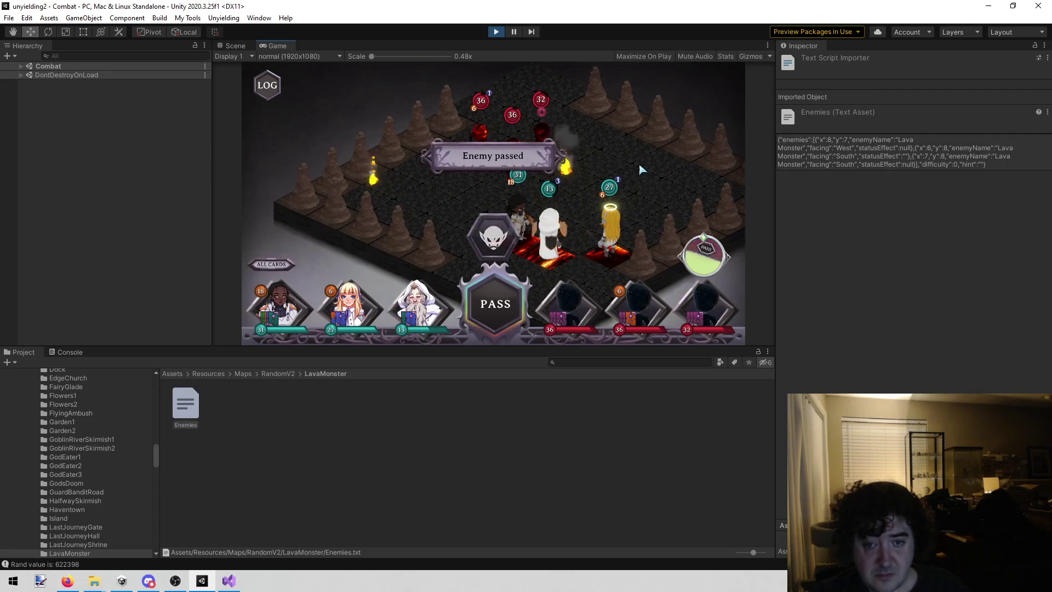
left_click(362, 307)
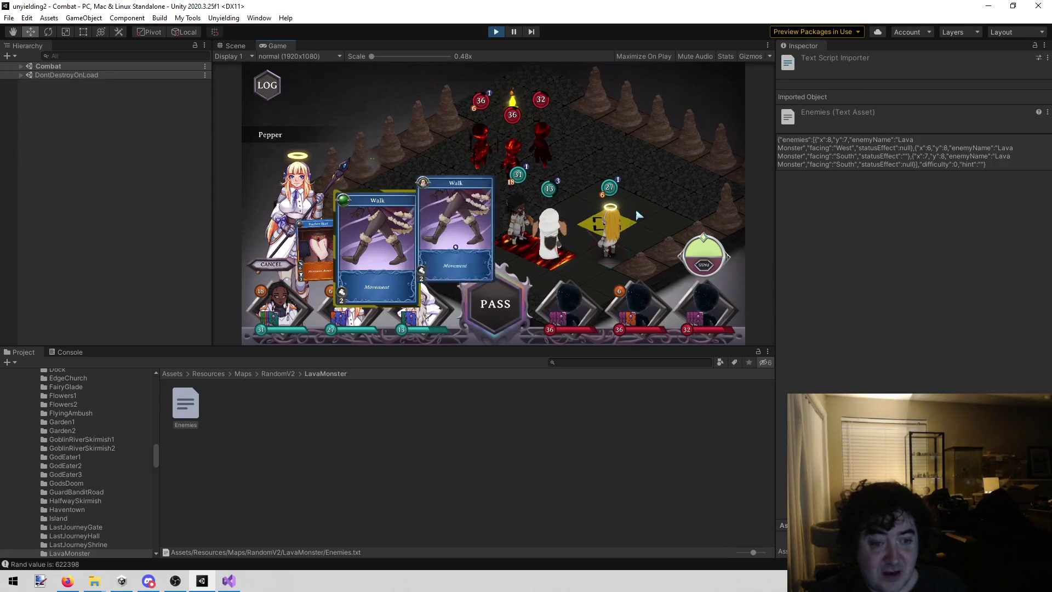
- Move Pepper onto a tile with Feather Skirt and play Rose's Armor Up on an ally
left_click(627, 227)
mouse_move(612, 226)
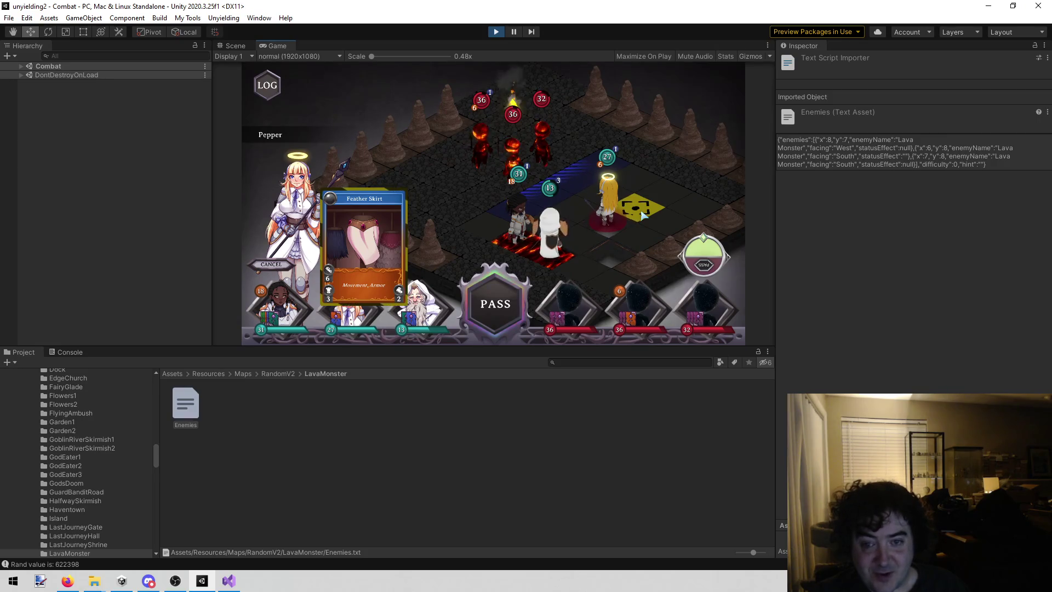
left_click(642, 214)
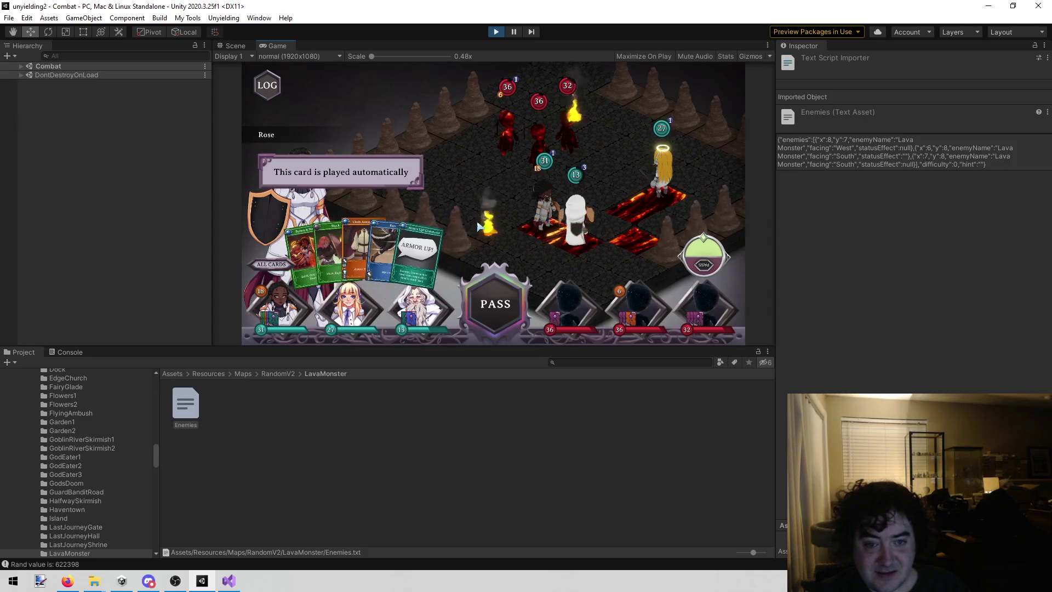
left_click(435, 259)
left_click(659, 192)
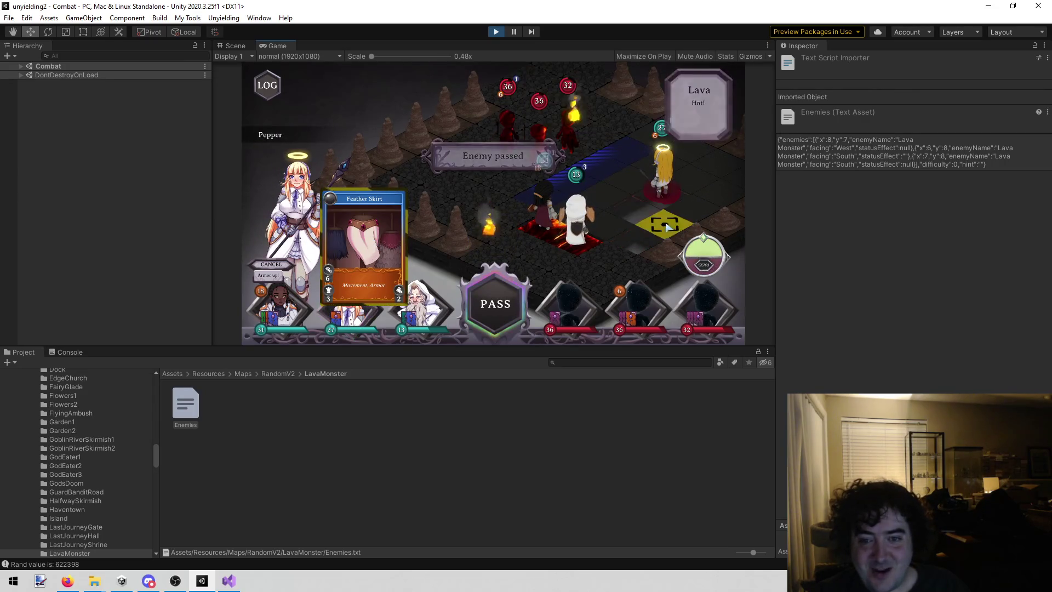
- Reposition Pepper, Trevor and Rose onto new tiles and pass to end the round
left_click(691, 207)
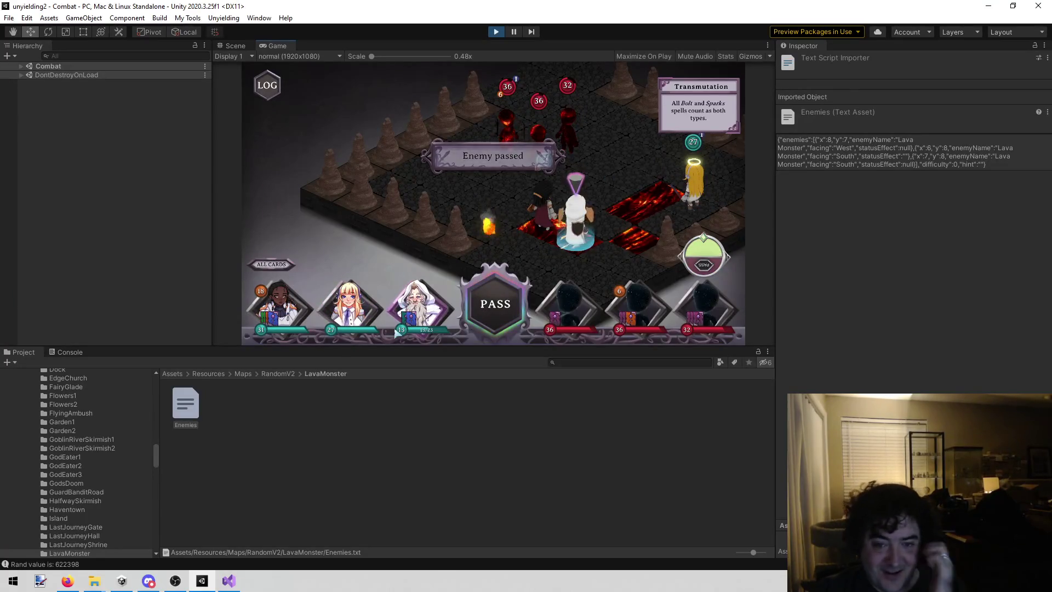
left_click(608, 231)
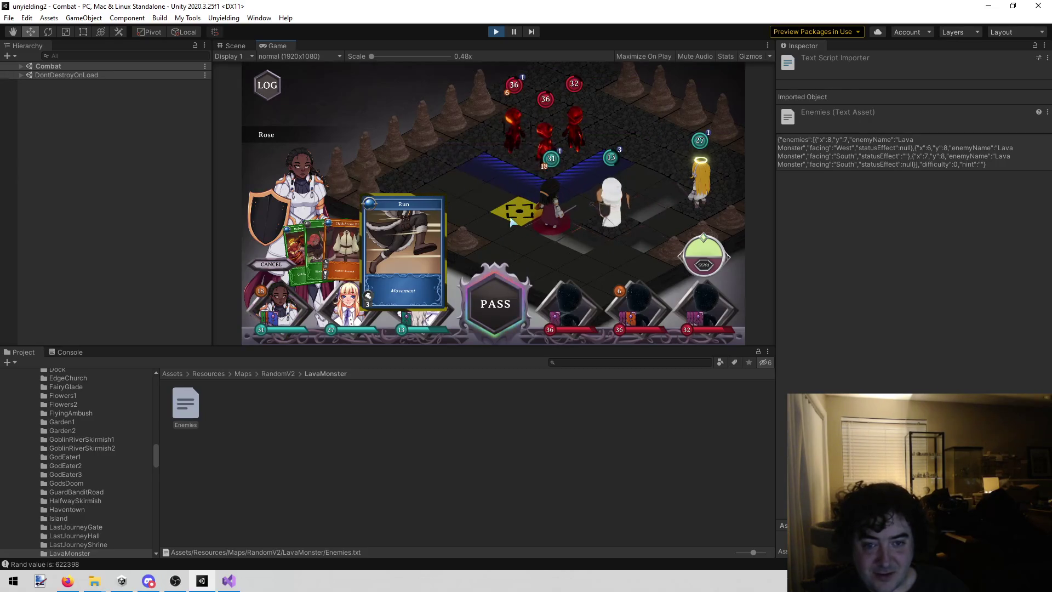
left_click(511, 220)
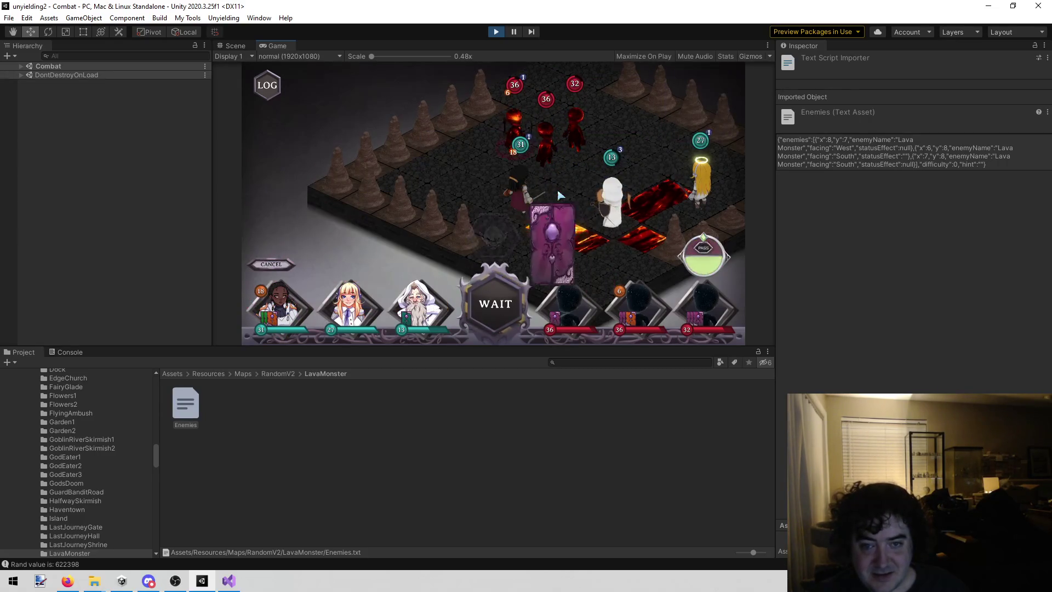
left_click(481, 293)
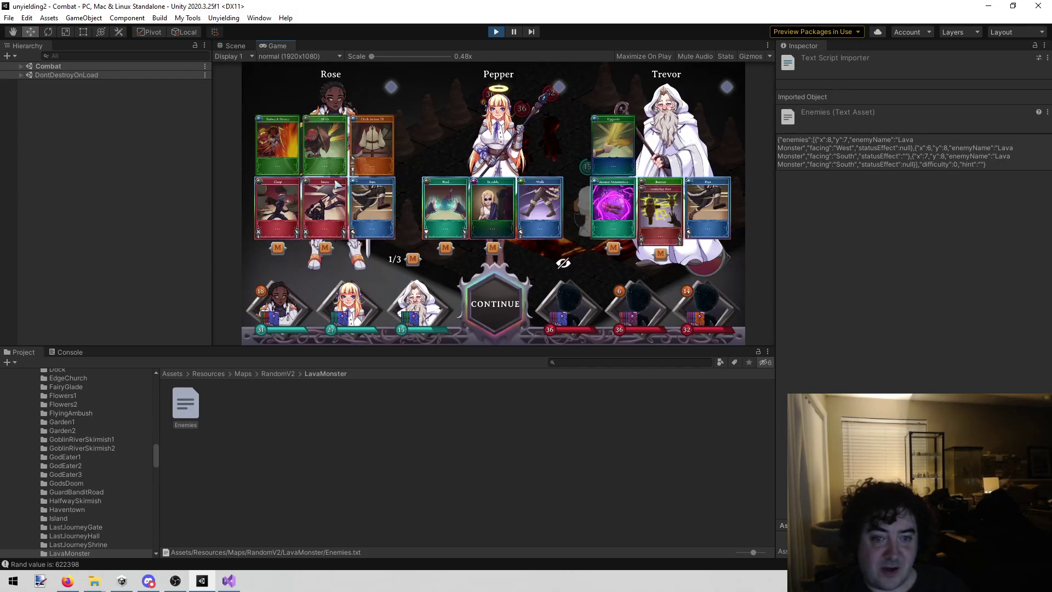
- Continue into battle; Trevor plays Arcane Armaments and casts Bouncing Bolt on a lava monster
mouse_move(493, 206)
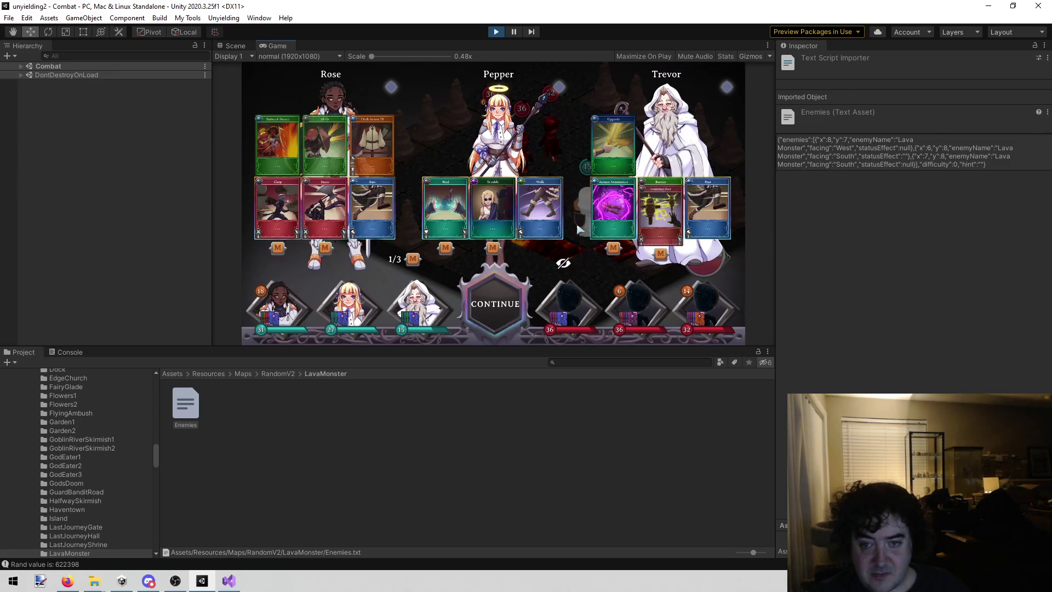
left_click(623, 136)
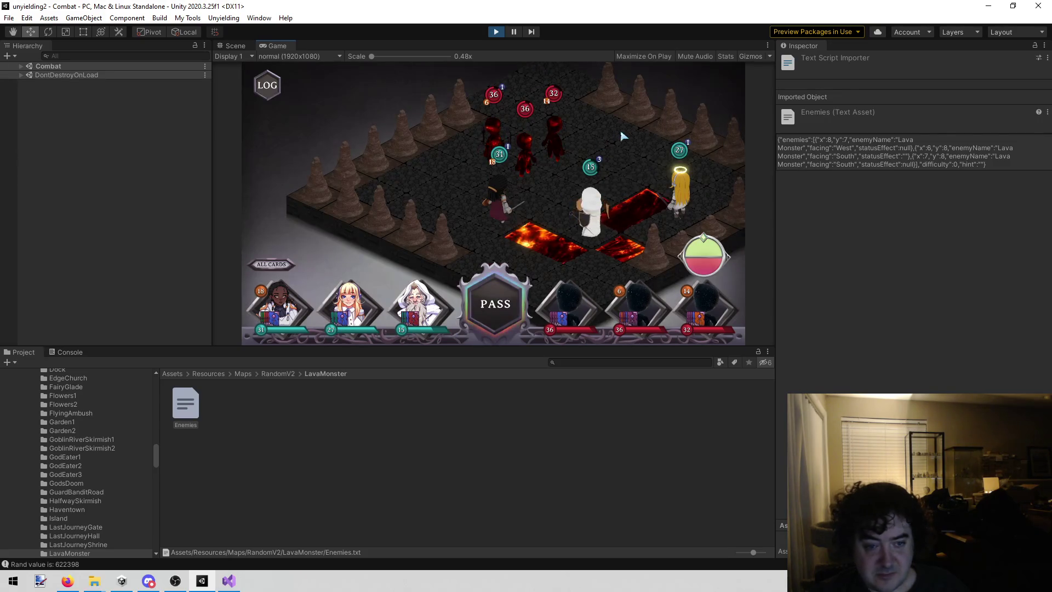
left_click(394, 310)
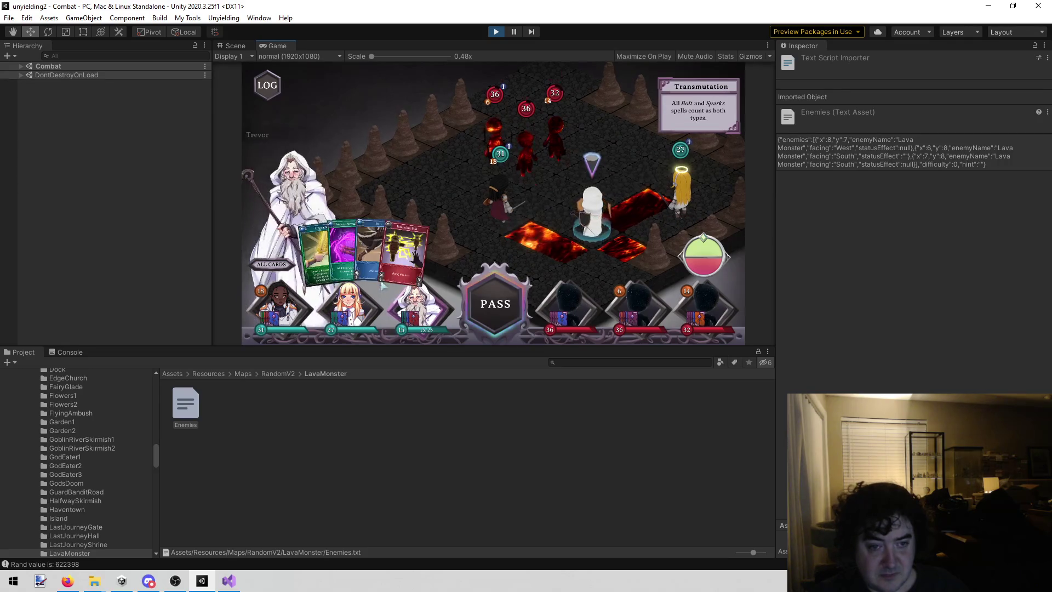
left_click(359, 250)
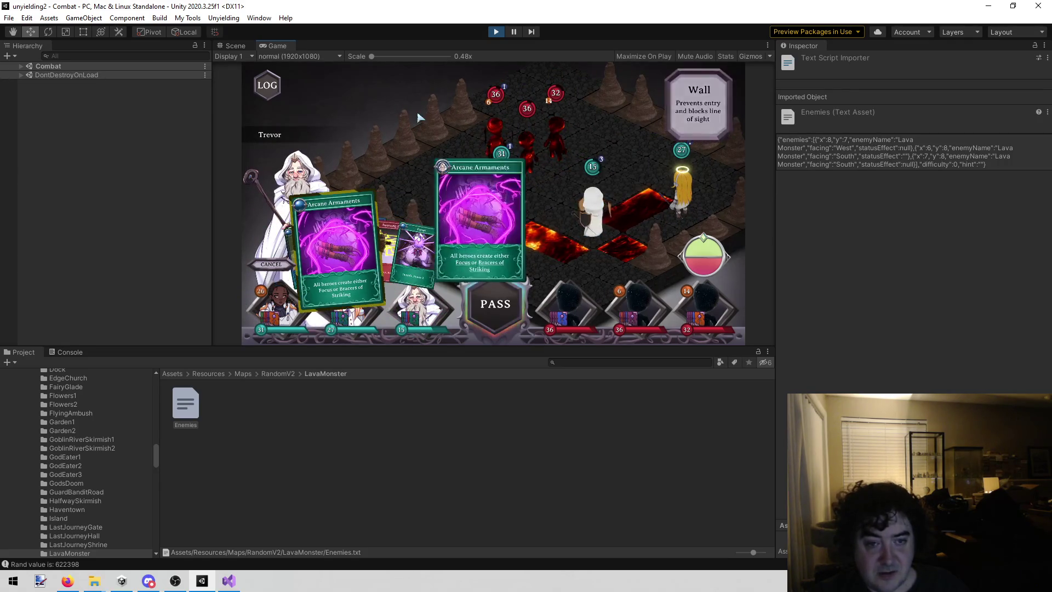
left_click(401, 112)
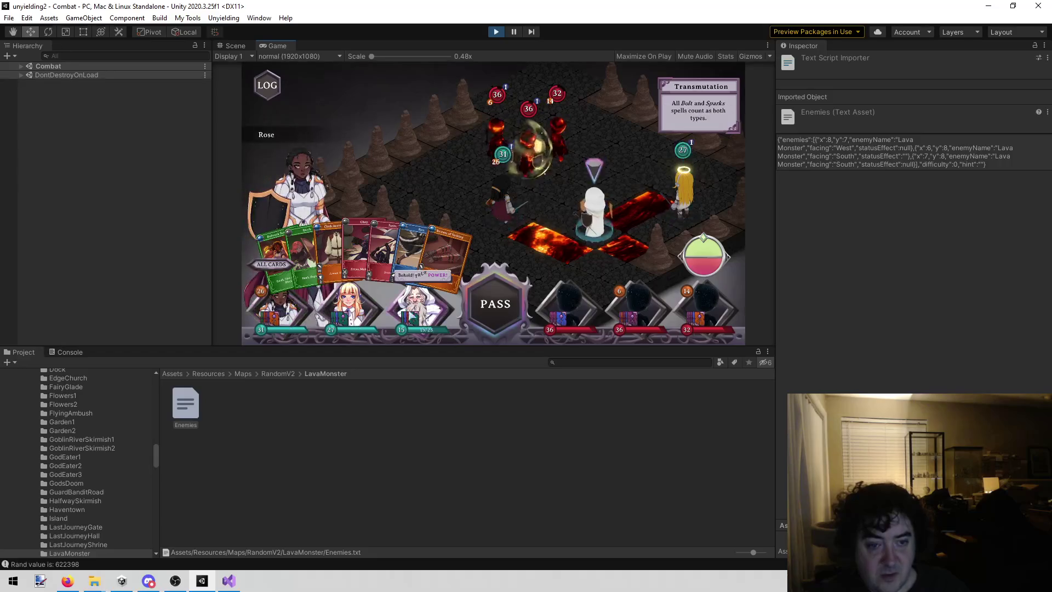
left_click(378, 241)
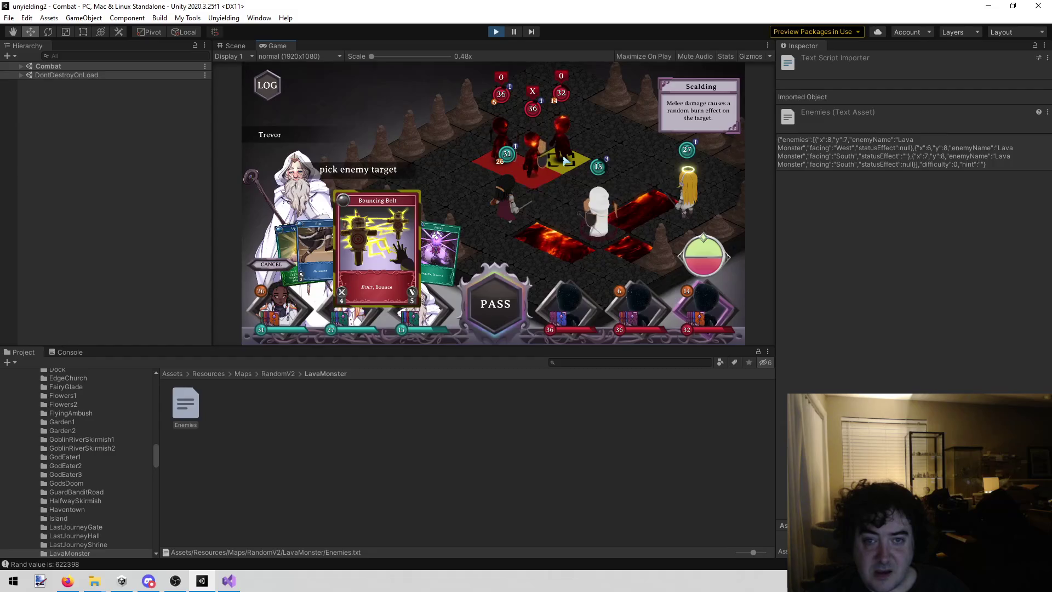
left_click(567, 160)
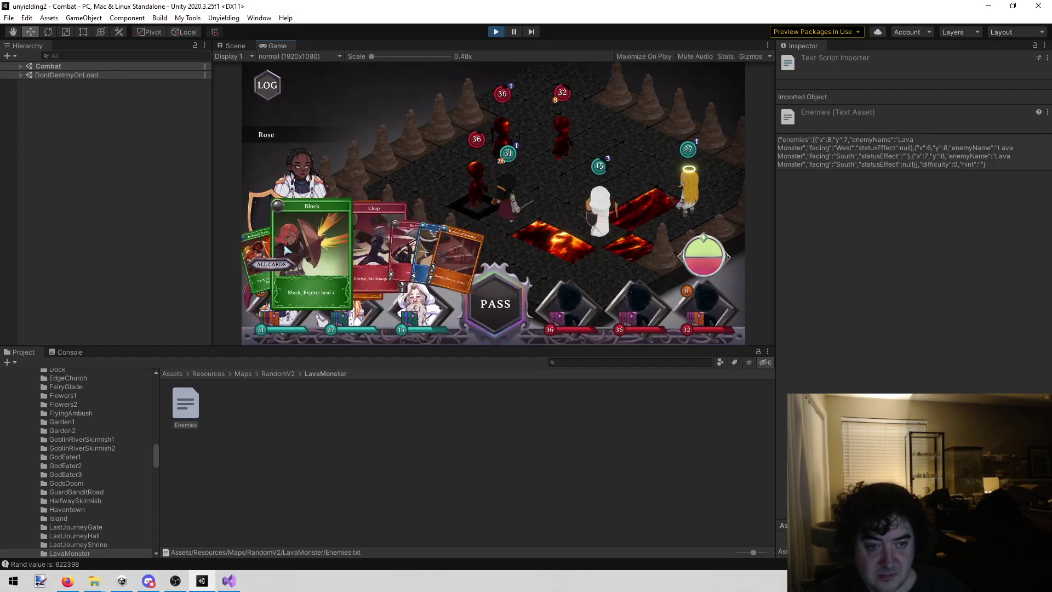
- Have Rose play Block and Bulwark Stance, then Smite a lava monster
left_click(330, 247)
left_click(329, 246)
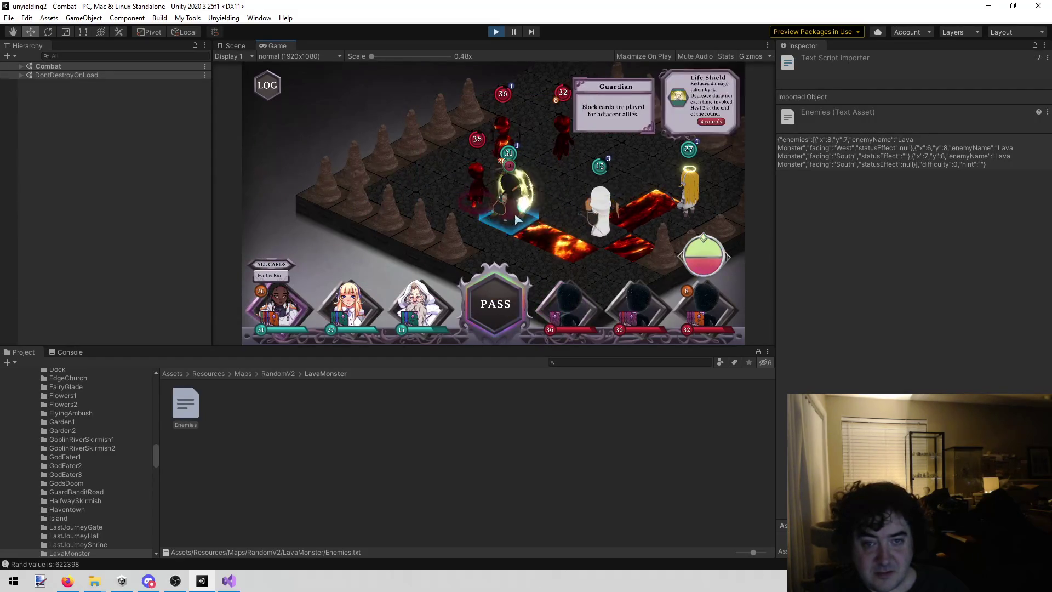
left_click(281, 277)
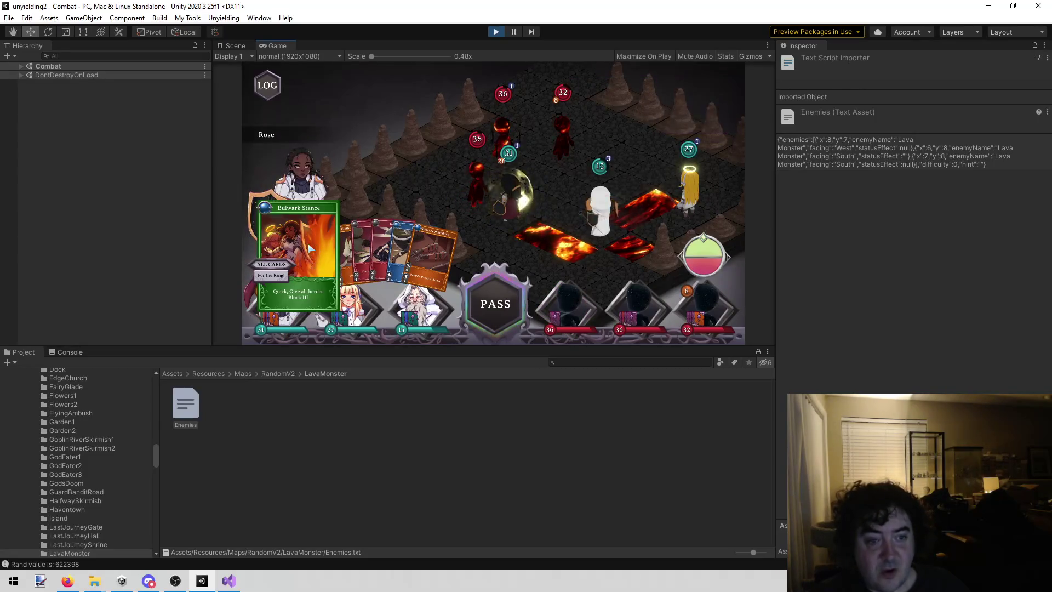
left_click(312, 248)
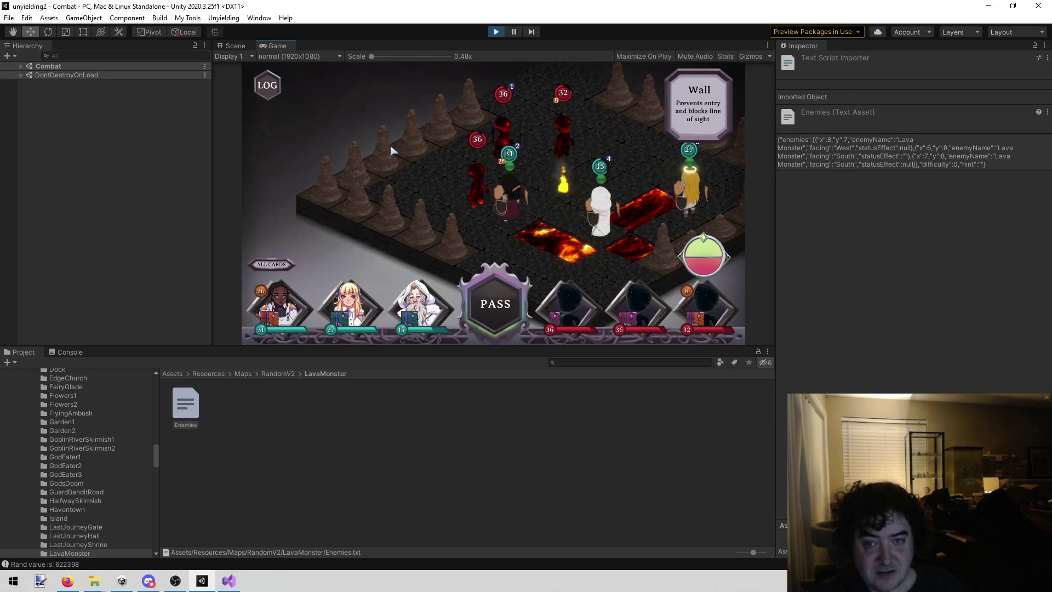
left_click(296, 296)
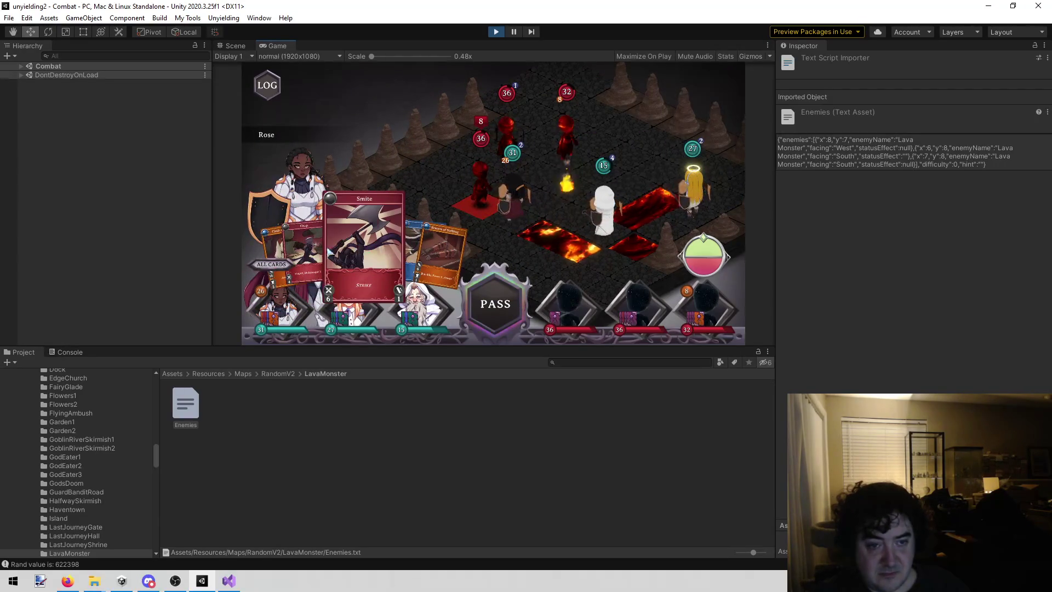
left_click(337, 251)
left_click(480, 205)
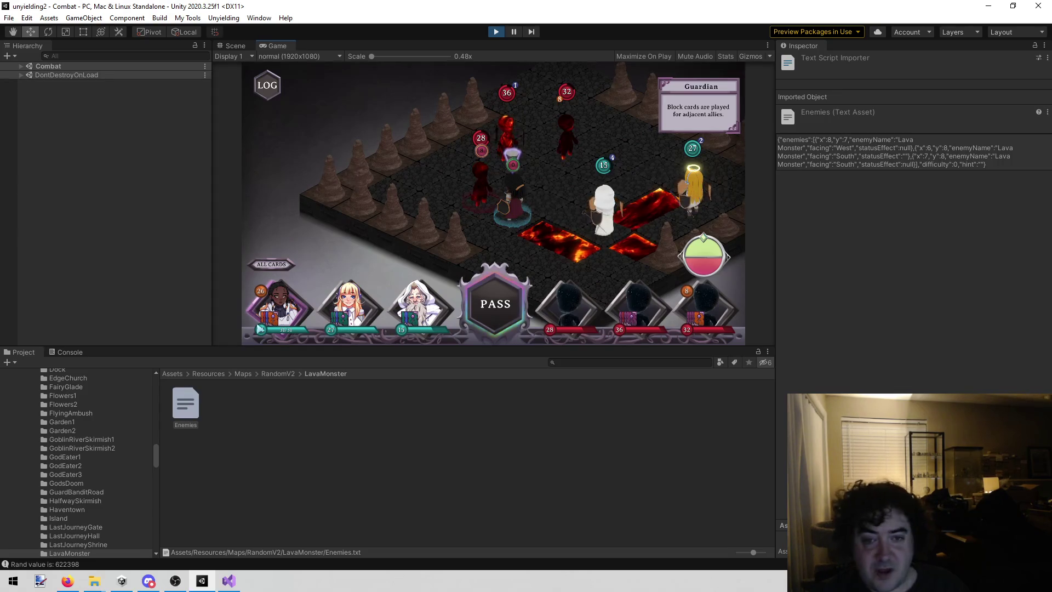
- Play Trevor's Upgrade on the 31-HP ally, then Rose's Chop II drops a lava monster to 21 HP
left_click(291, 329)
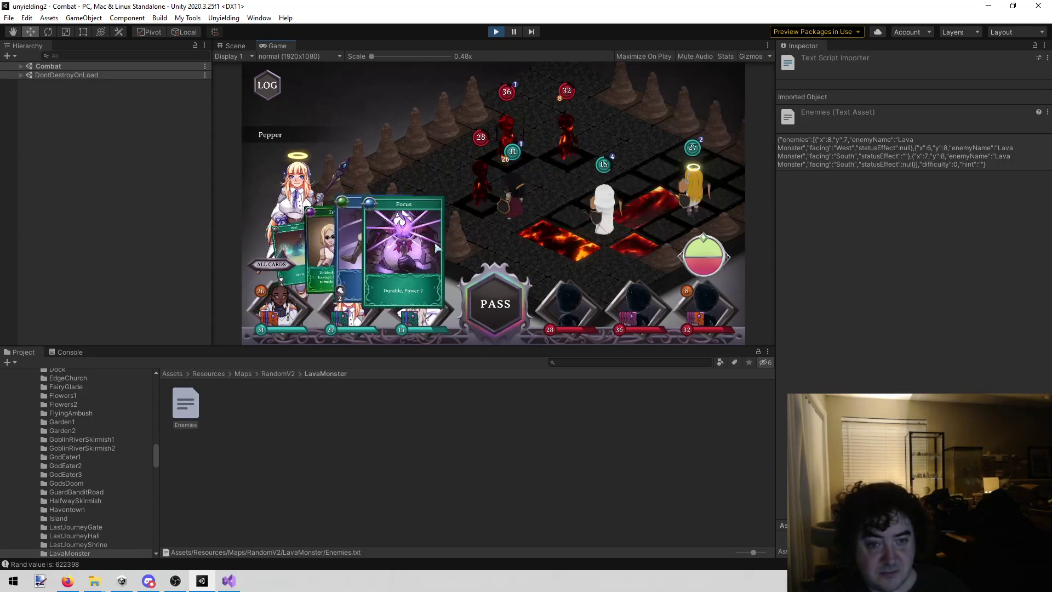
left_click(417, 315)
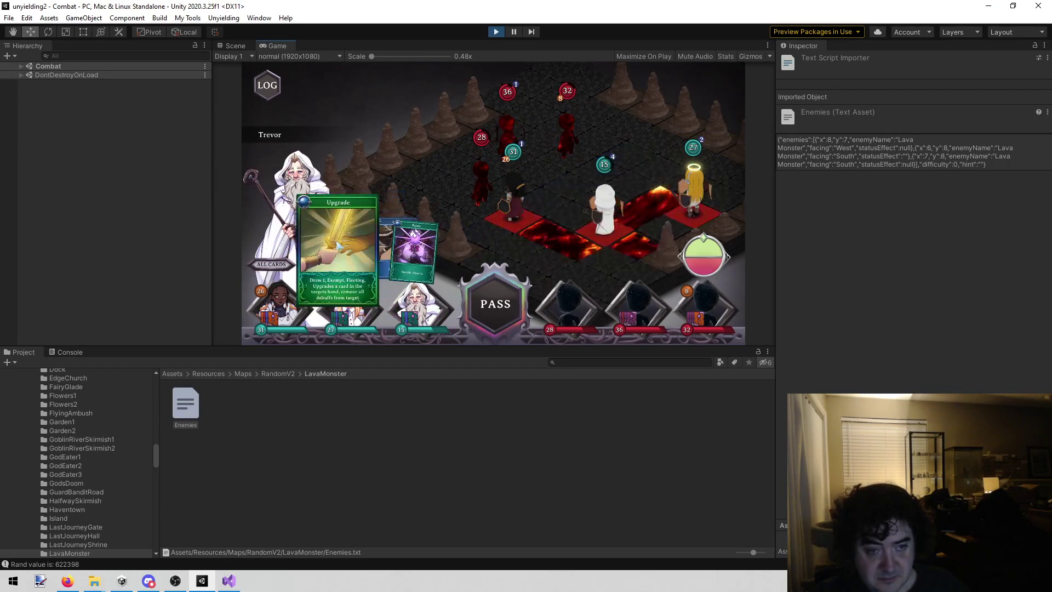
left_click(415, 233)
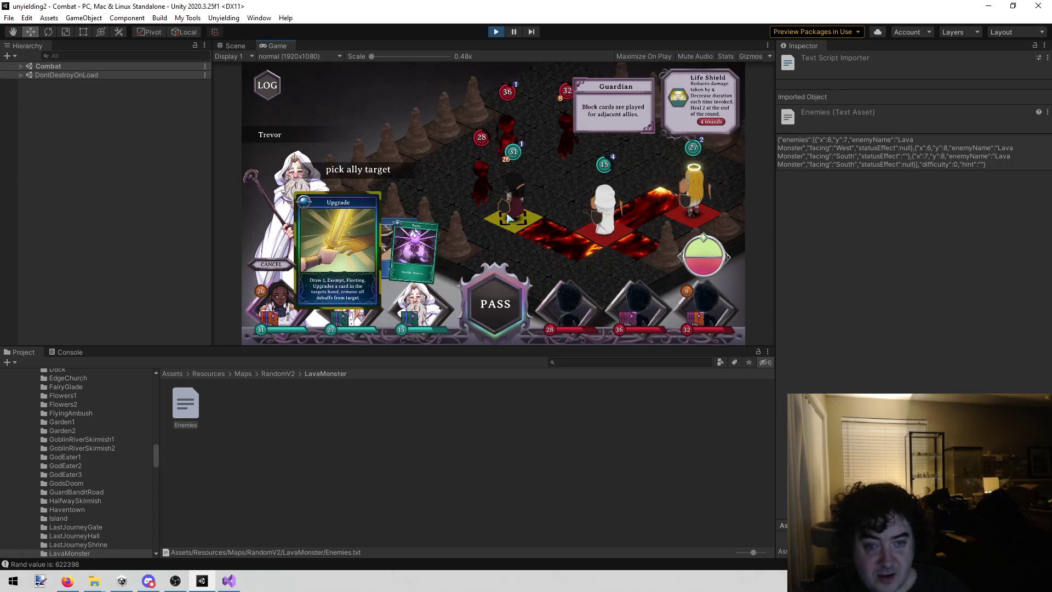
left_click(563, 186)
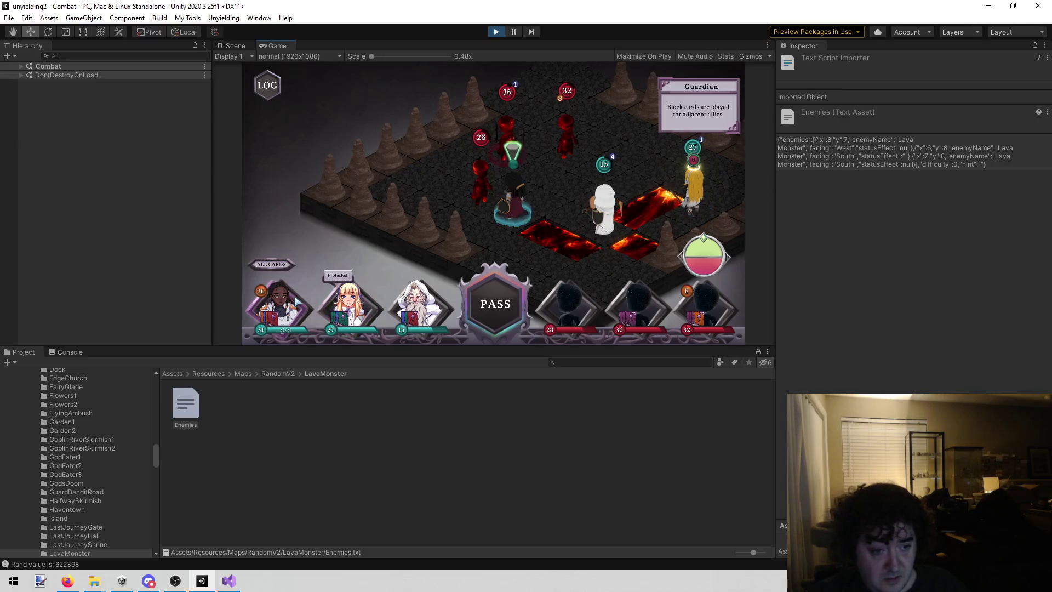
left_click(301, 307)
left_click(382, 267)
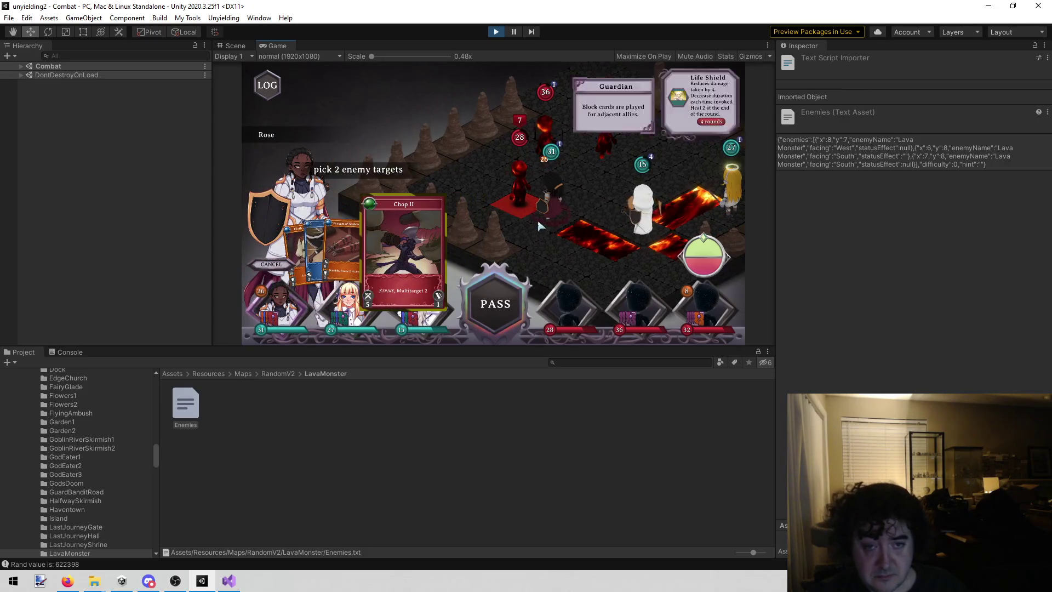
left_click(623, 201)
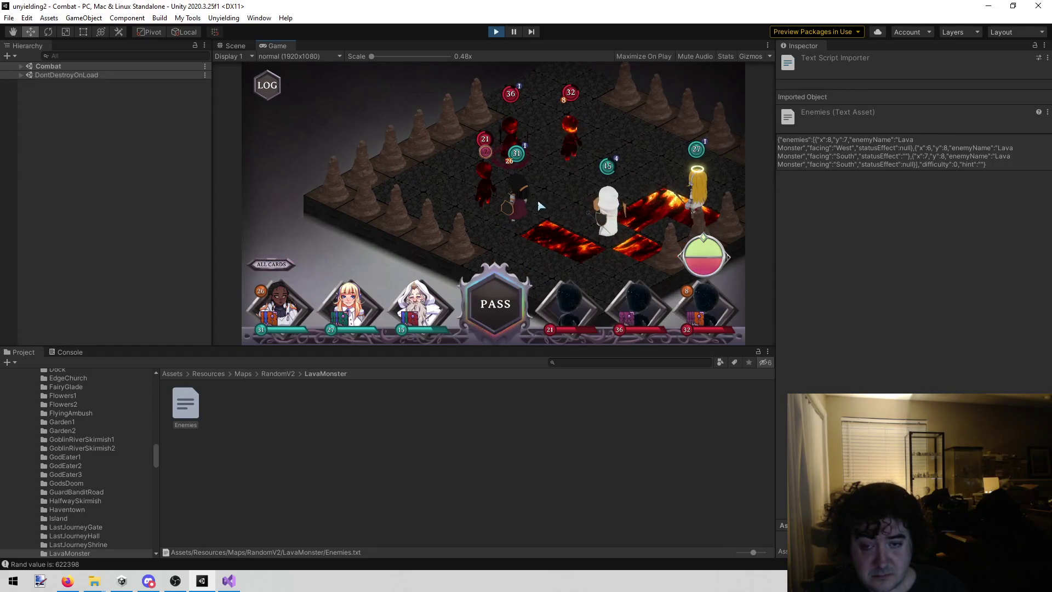
left_click(417, 307)
- Play Pepper's Trouble on an enemy and Heal the white-haired hero from 15 to 19 HP
scroll(356, 327, "down", 2)
left_click(356, 327)
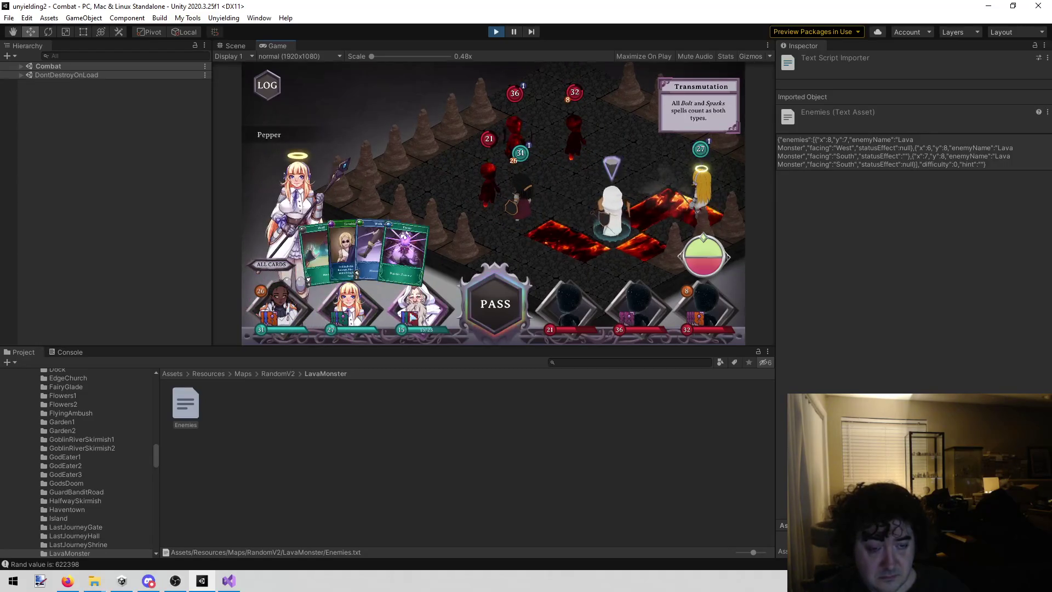
mouse_move(361, 241)
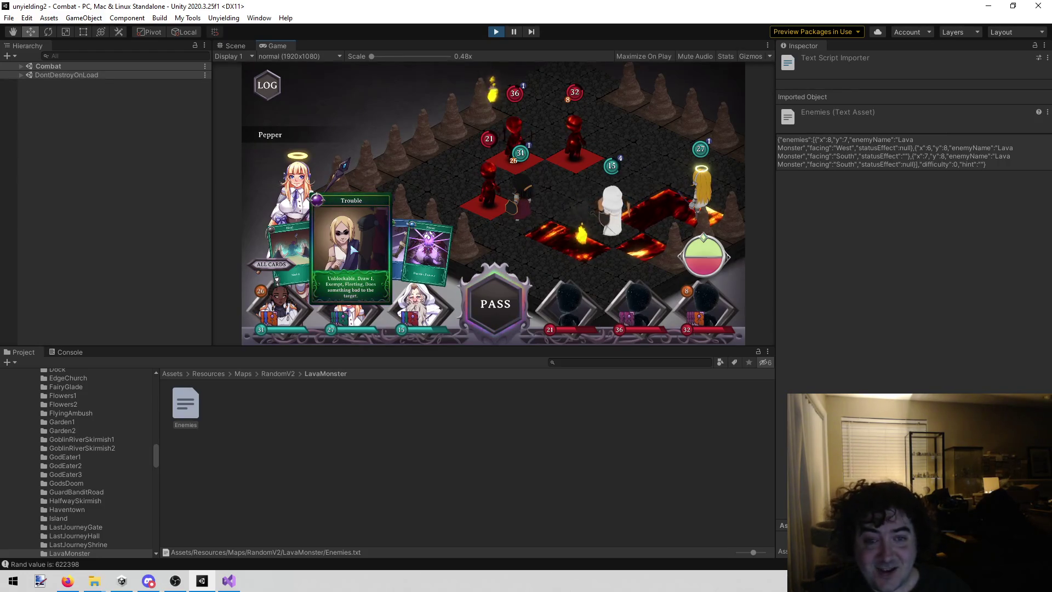
left_click(349, 256)
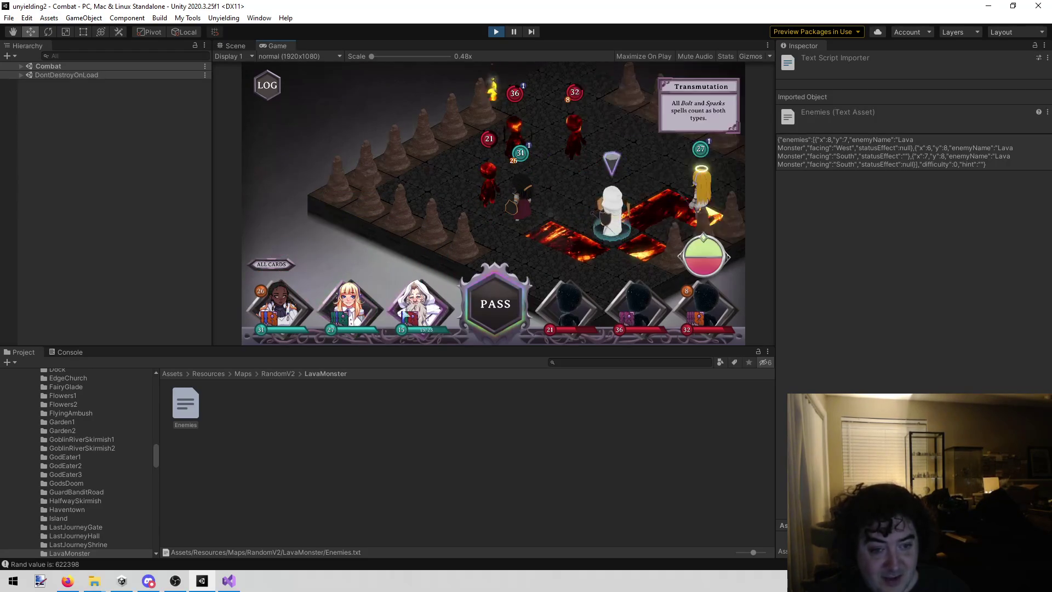
left_click(331, 328)
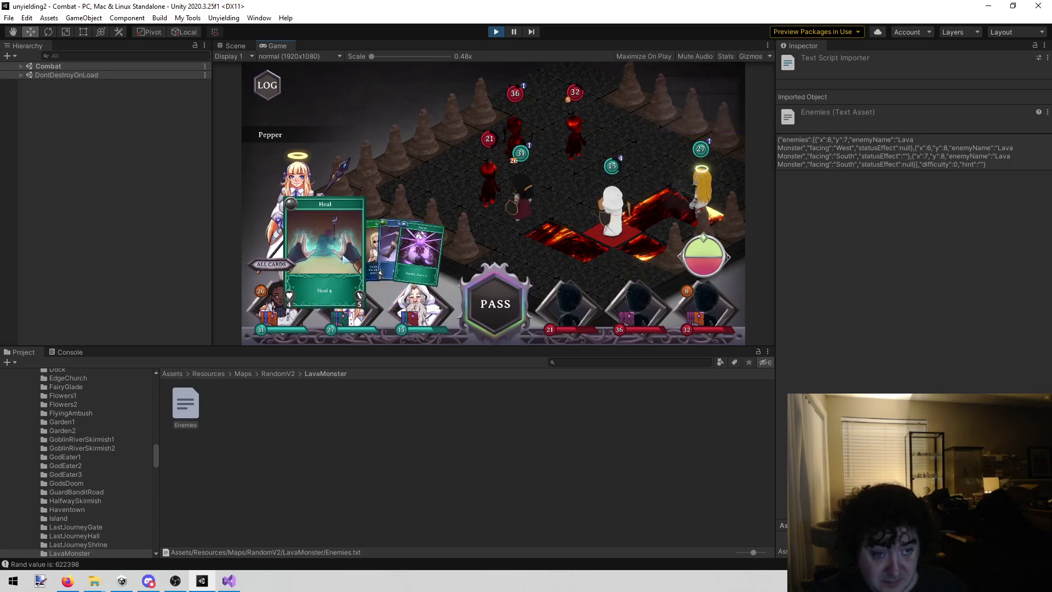
left_click(323, 259)
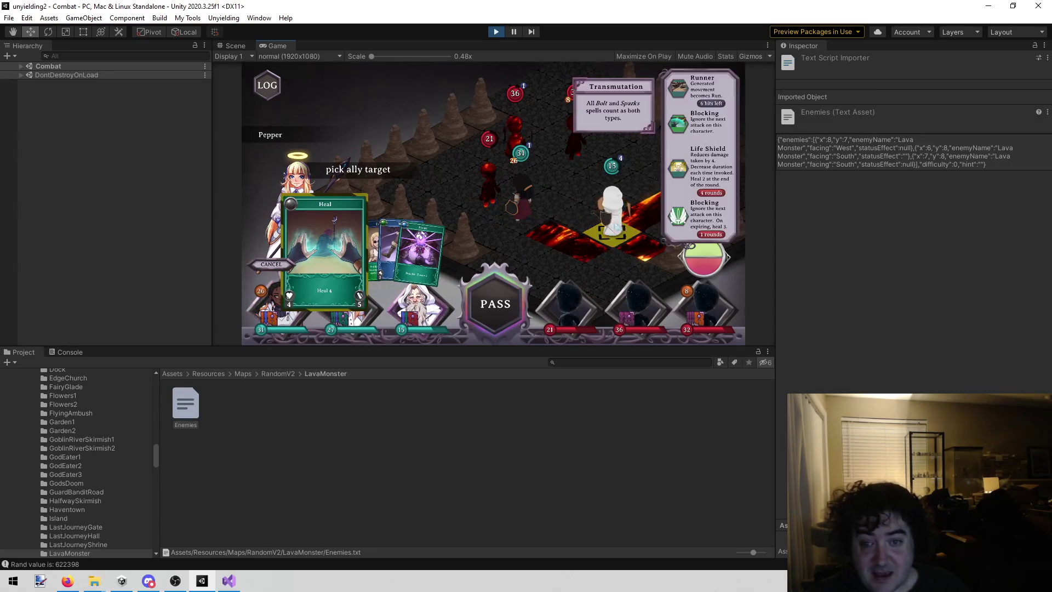
left_click(623, 233)
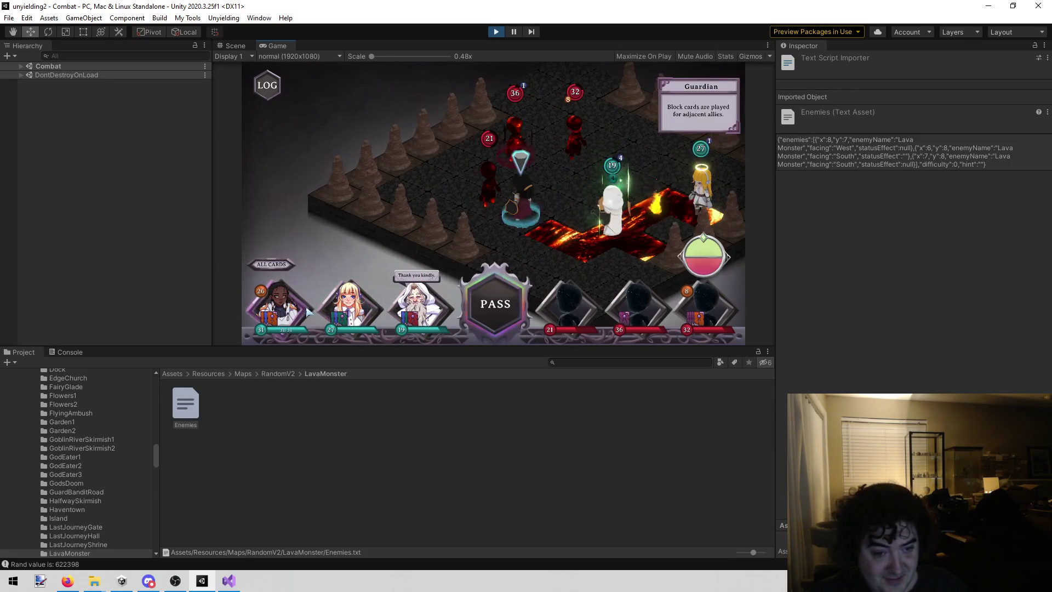
- Move Trevor to a new tile with Run and end the heroes' turn
left_click(412, 304)
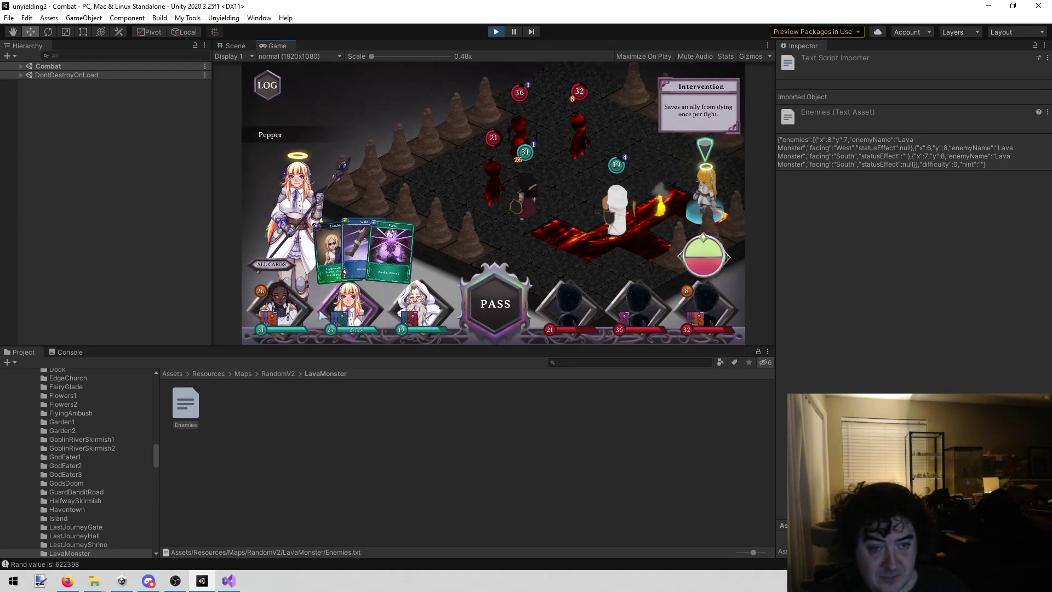
mouse_move(307, 316)
left_click(419, 307)
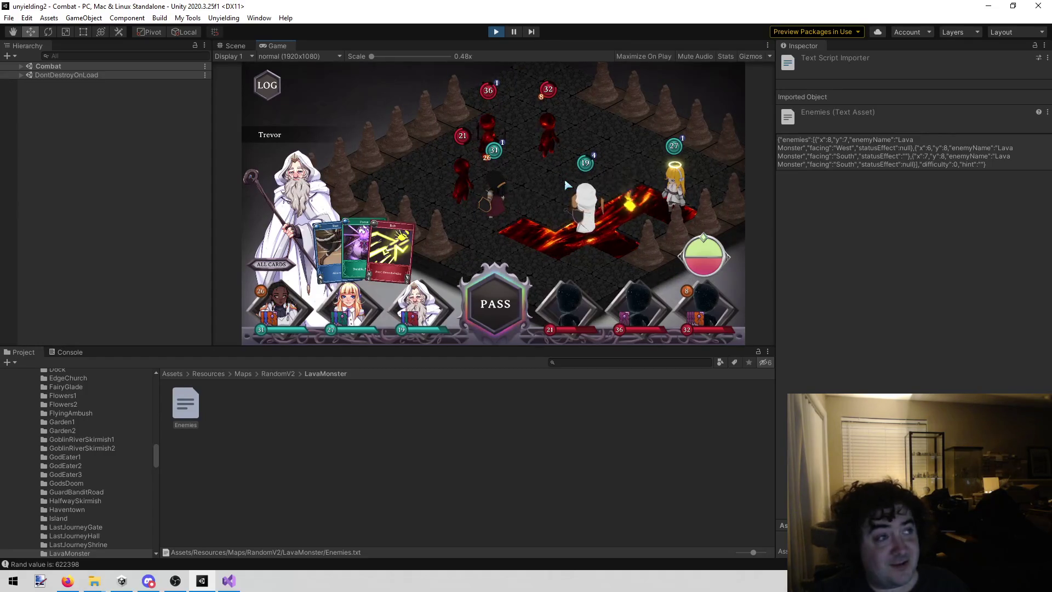
mouse_move(544, 267)
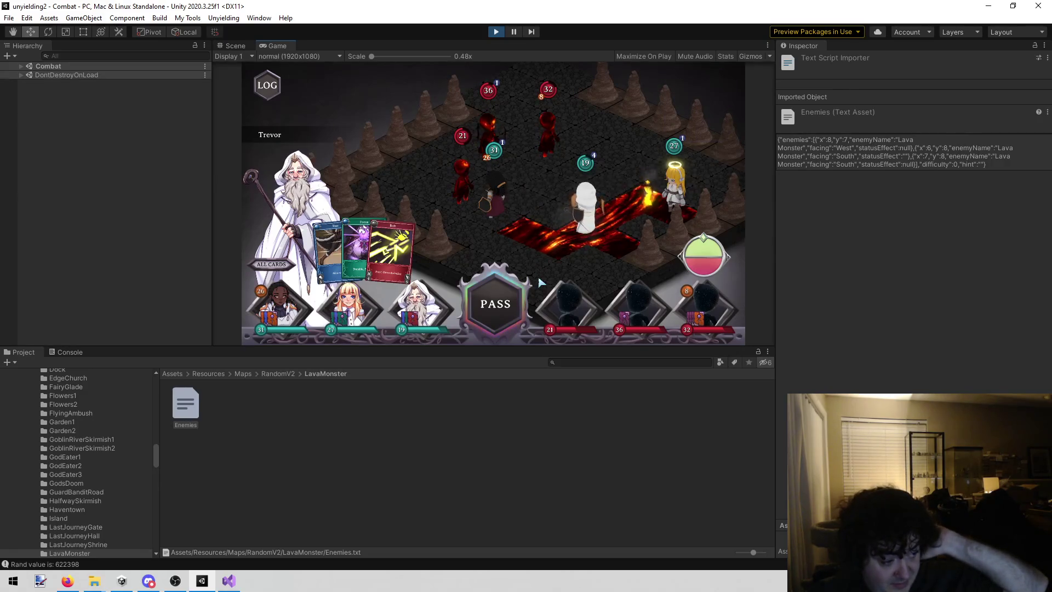
mouse_move(543, 285)
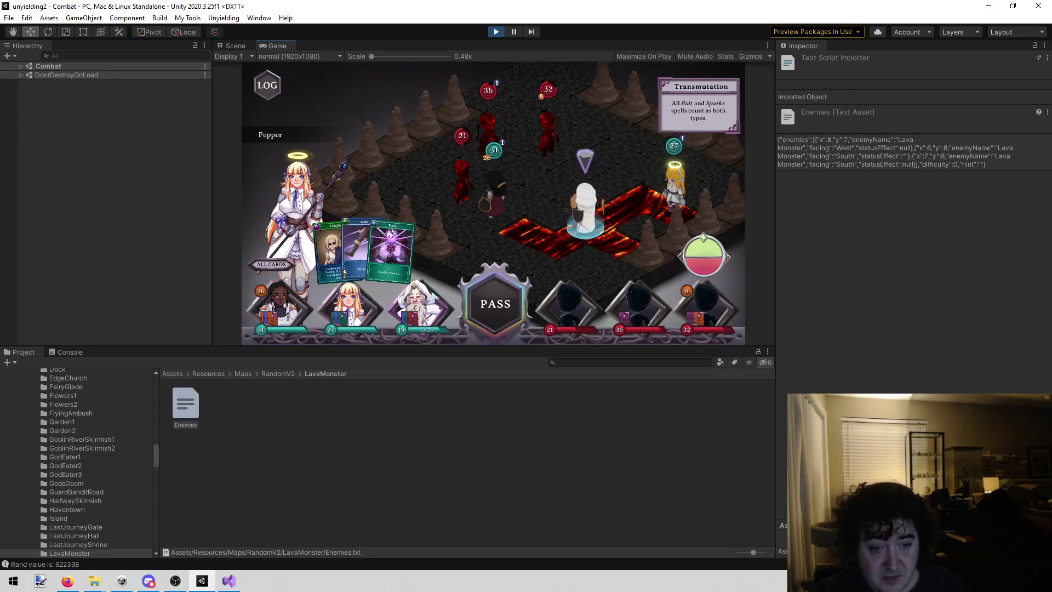
key("Tab")
left_click(345, 250)
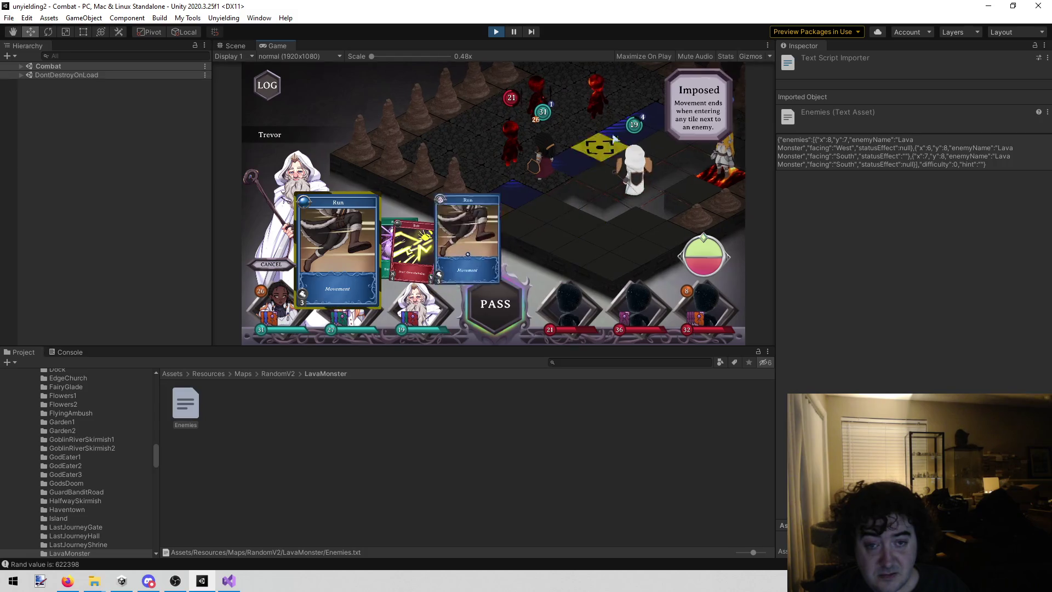
left_click(569, 220)
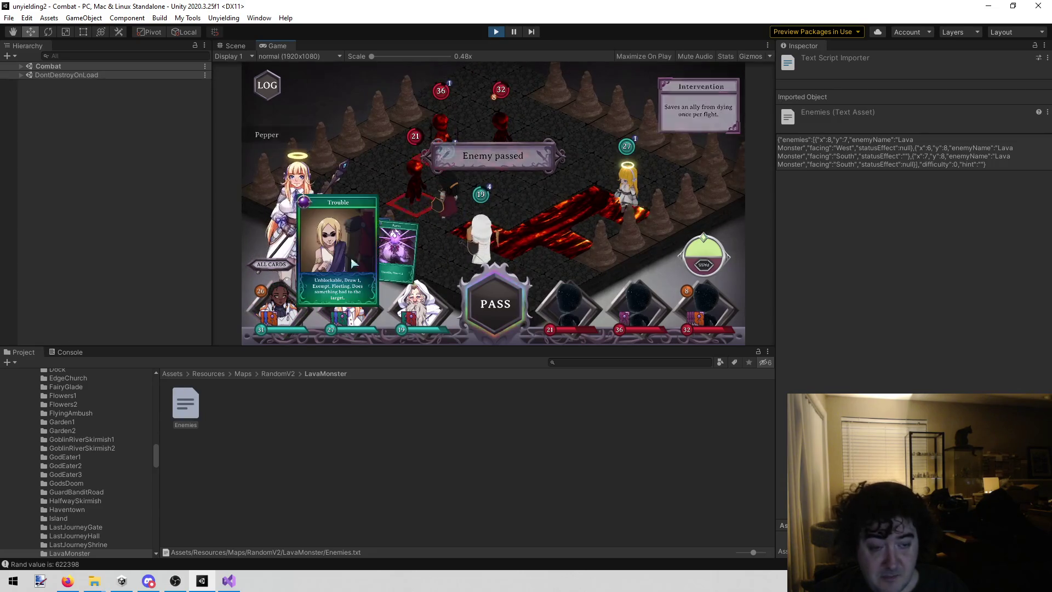
left_click(386, 248)
left_click(634, 155)
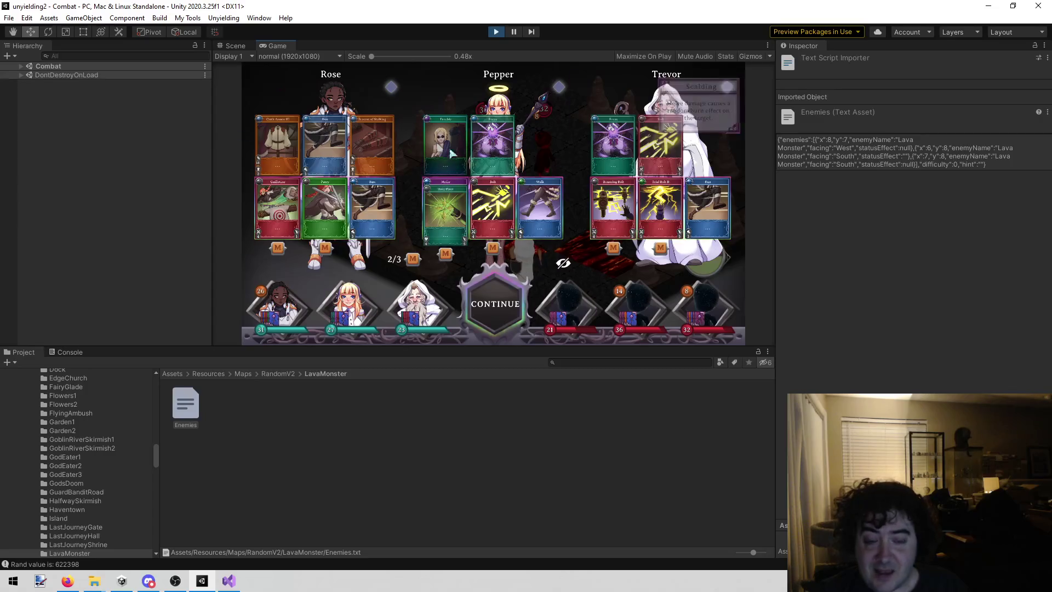
- Return to the board and inflict Vulnerability on a lava monster with Pepper's Trouble
left_click(482, 286)
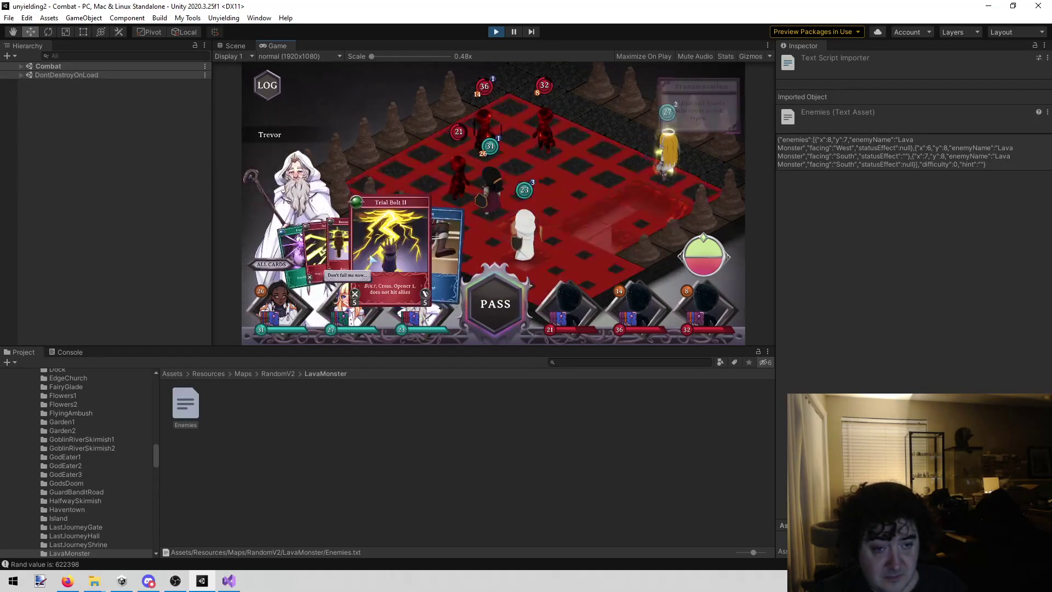
left_click(373, 257)
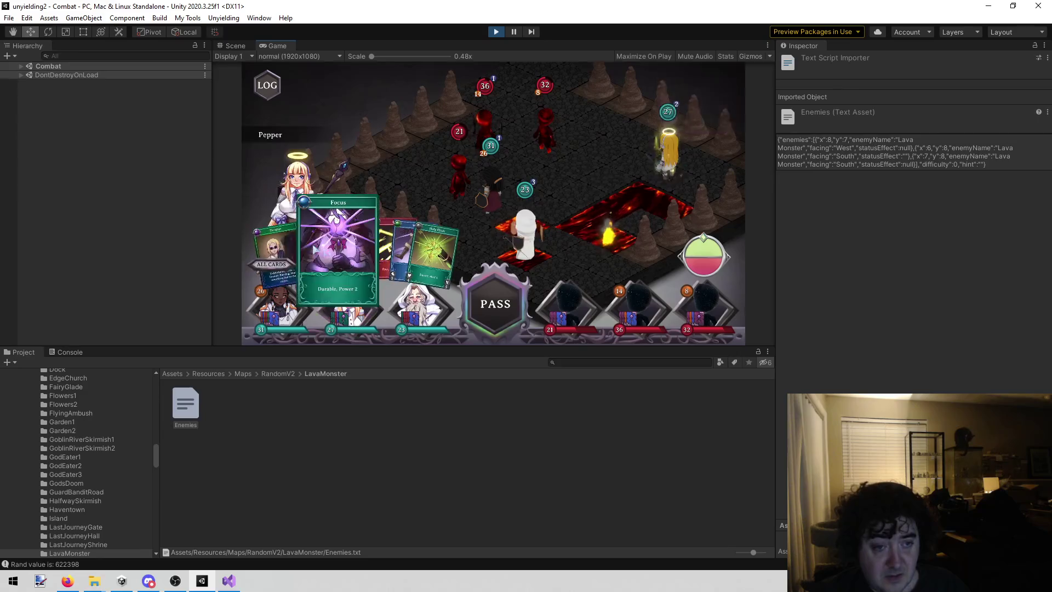
left_click(309, 246)
left_click(460, 175)
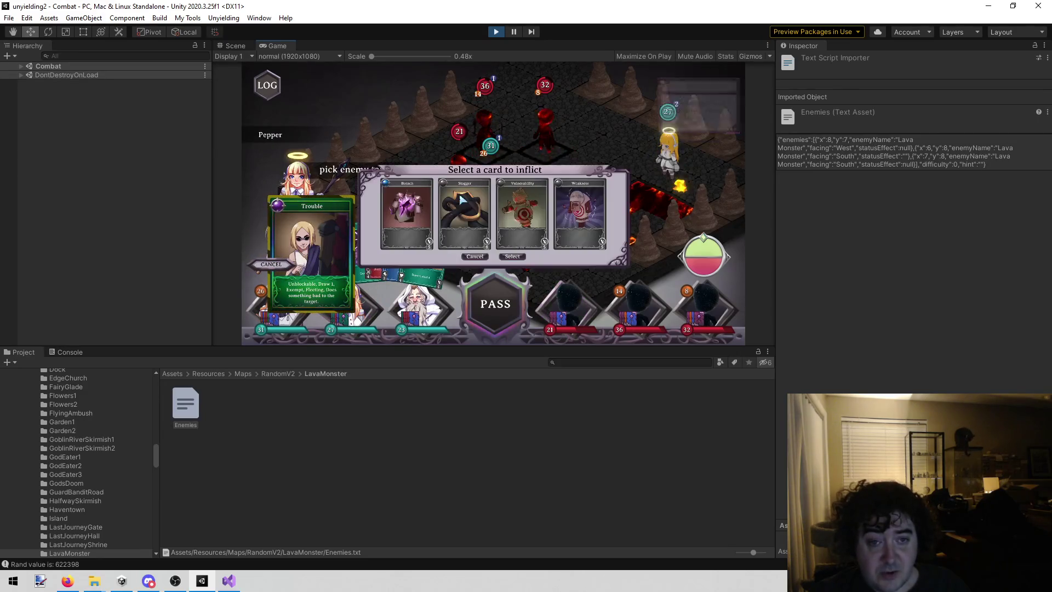
left_click(521, 214)
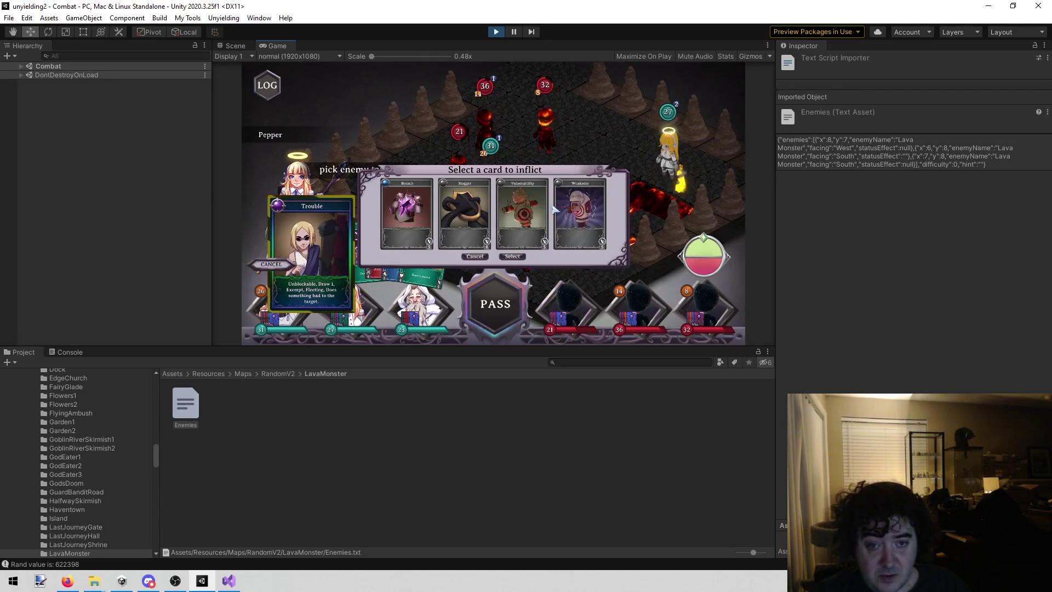
left_click(511, 257)
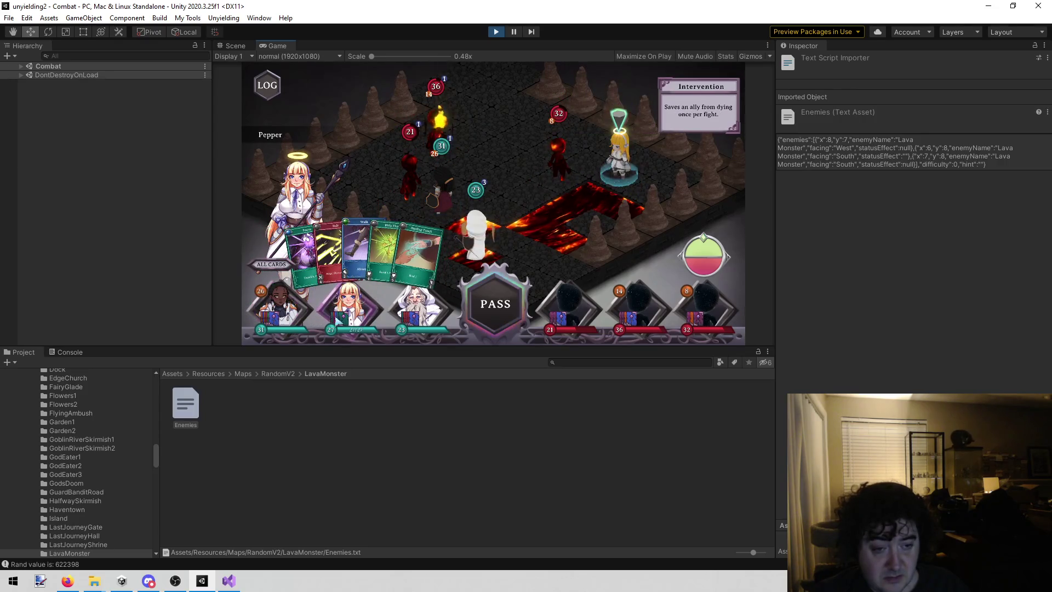
- Shield Rose with Parry, then strike a lava monster with her Guillotine
left_click(280, 318)
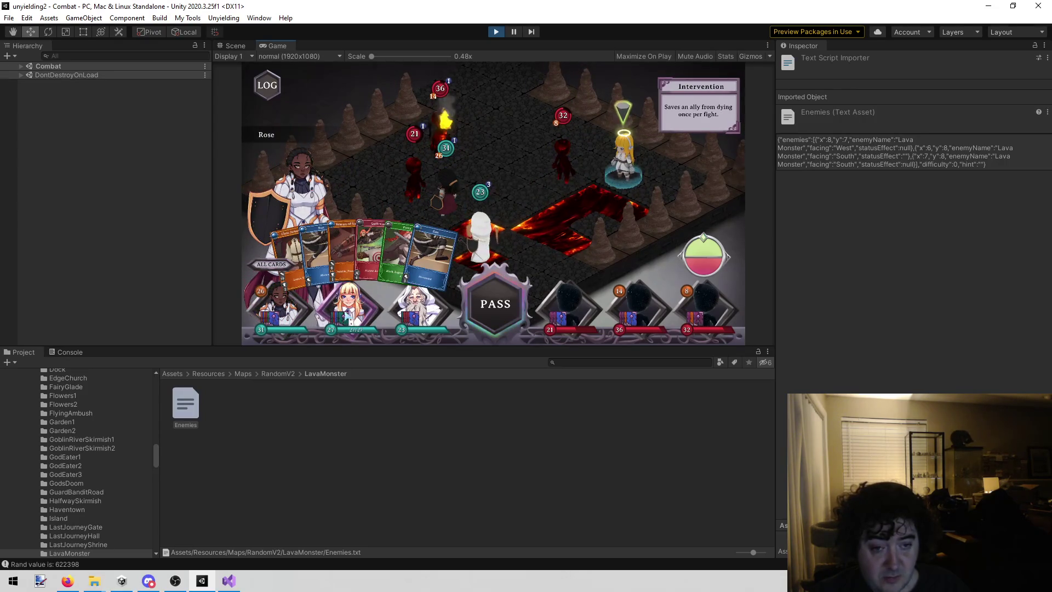
left_click(422, 248)
left_click(382, 166)
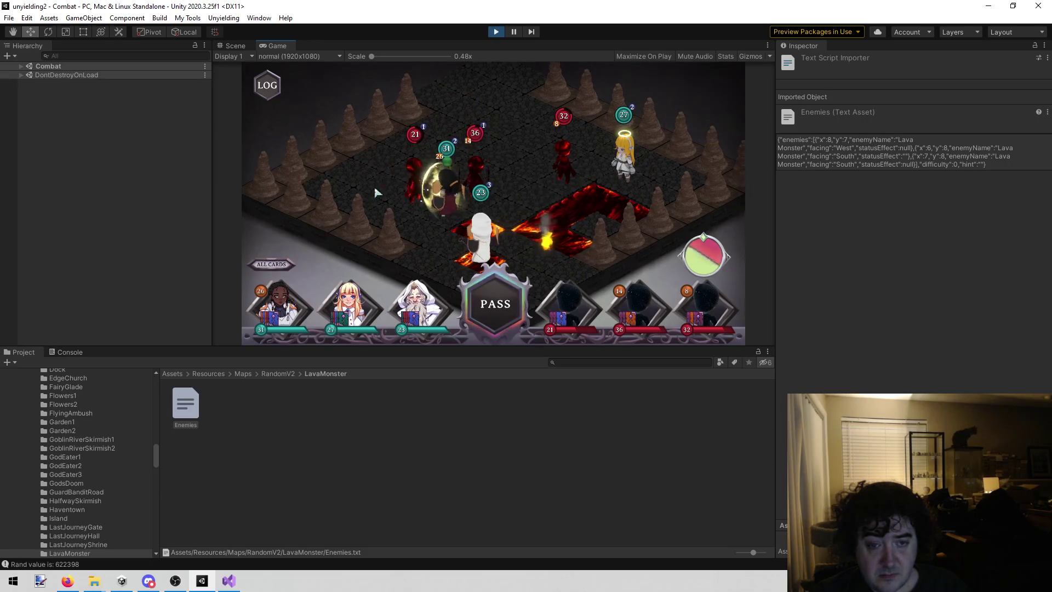
mouse_move(405, 250)
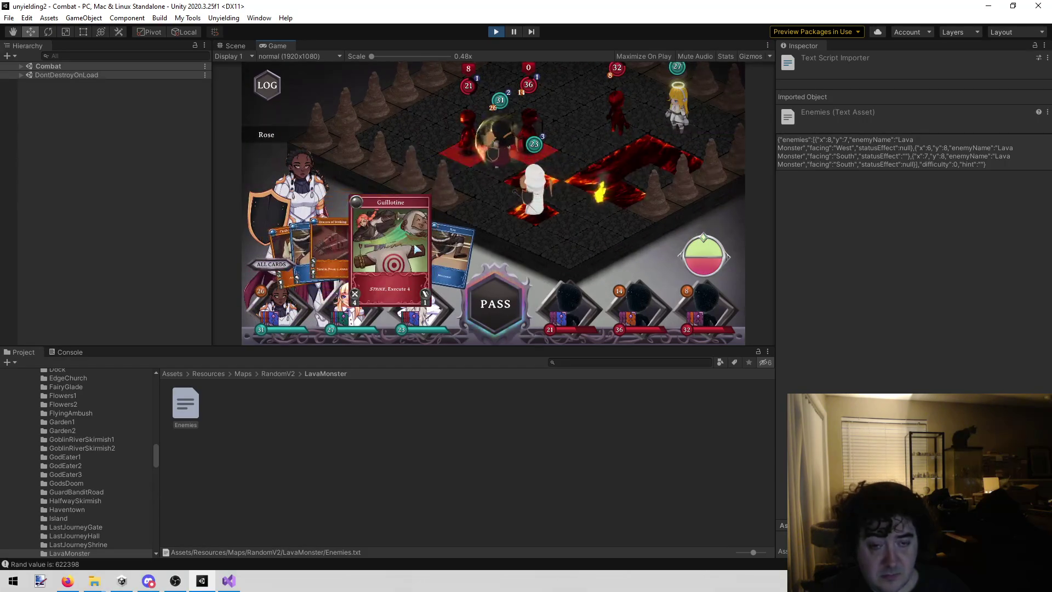
left_click(597, 182)
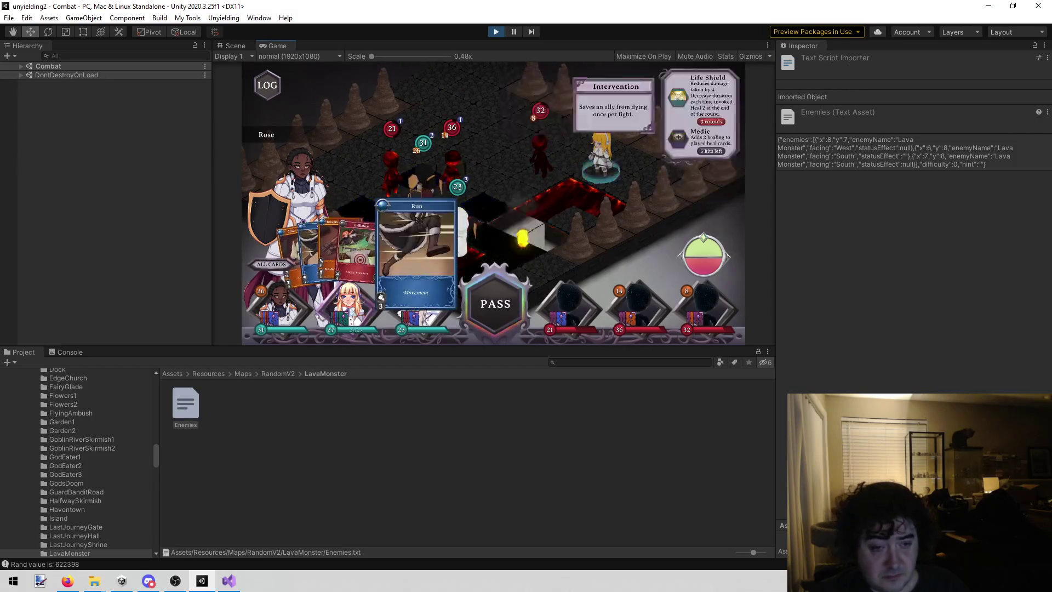
left_click(449, 253)
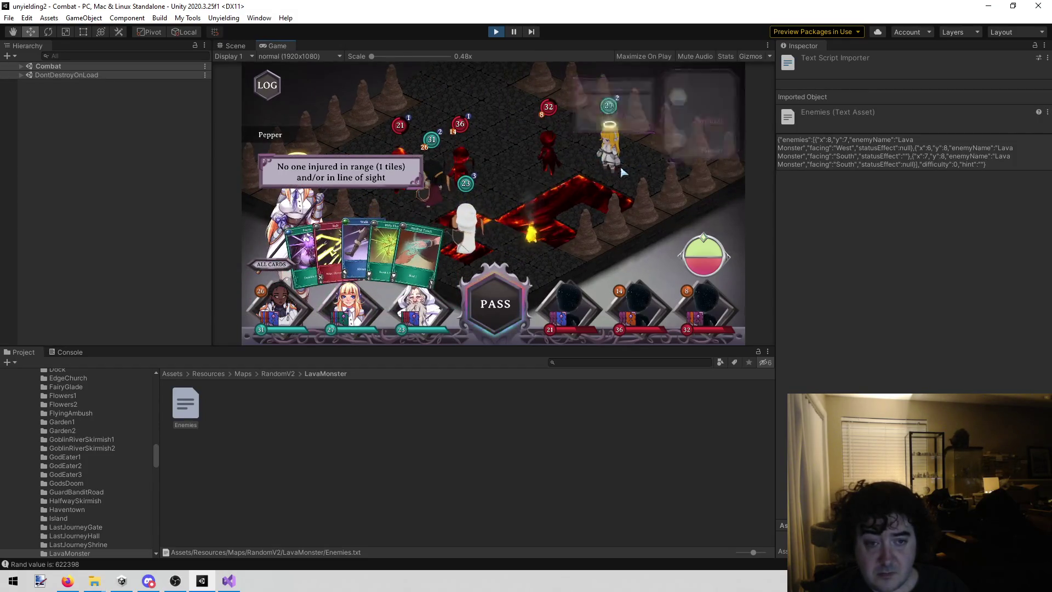
mouse_move(364, 246)
mouse_move(329, 247)
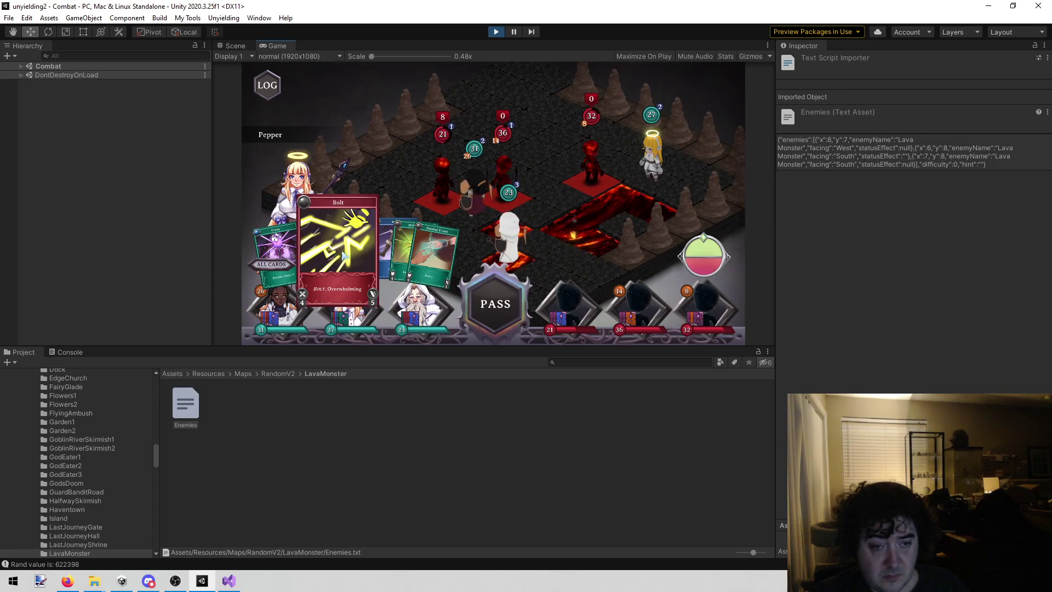
left_click(334, 252)
left_click(300, 279)
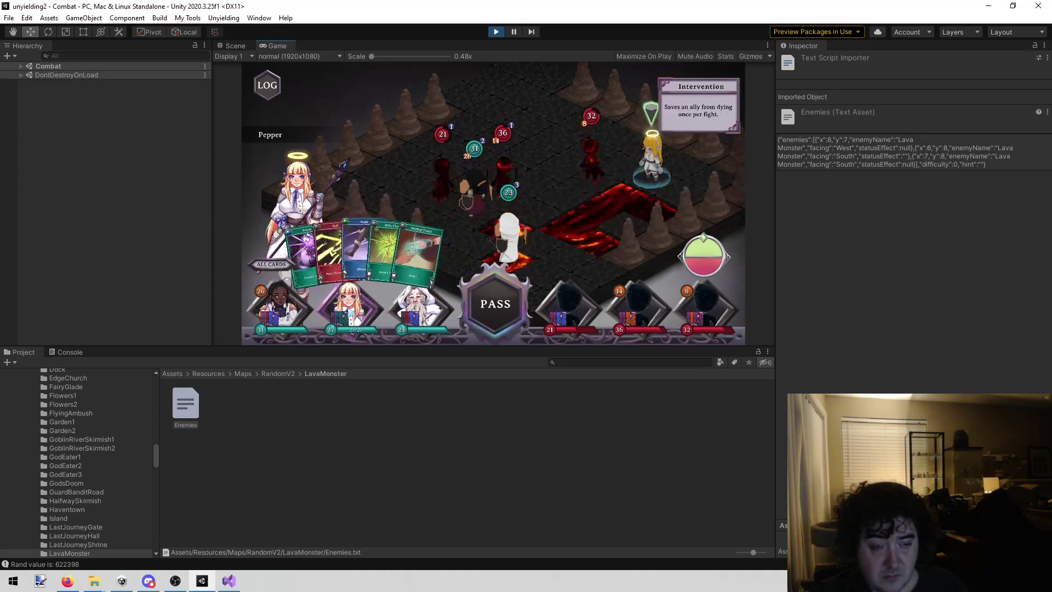
left_click(409, 239)
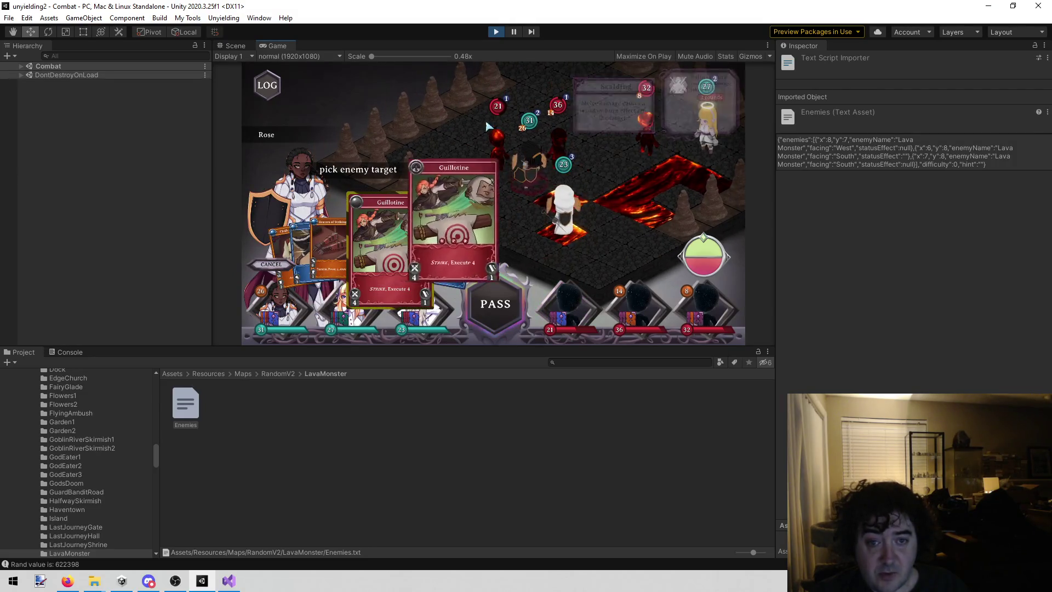
left_click(496, 178)
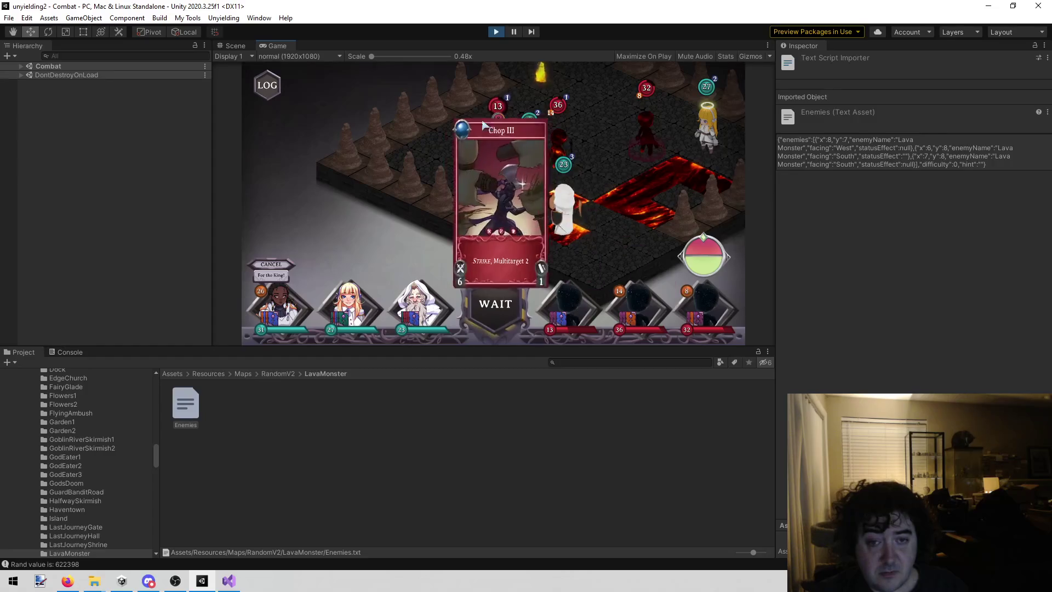
- Cast Trevor's Bouncing Bolt, then finish a lava monster to 0 HP with Trial Bolt II
mouse_move(653, 184)
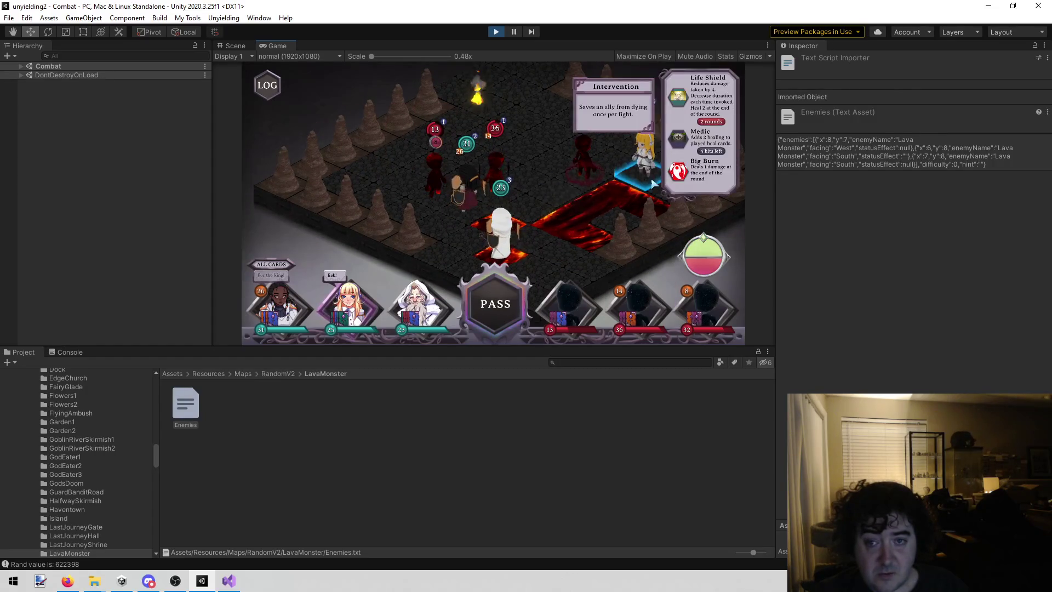
left_click(416, 306)
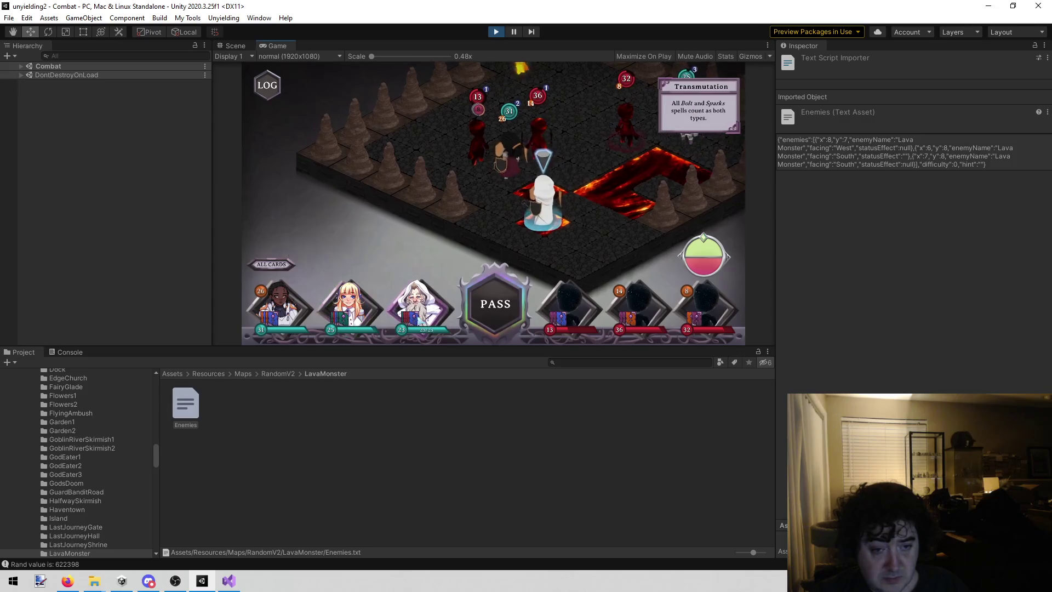
left_click(390, 252)
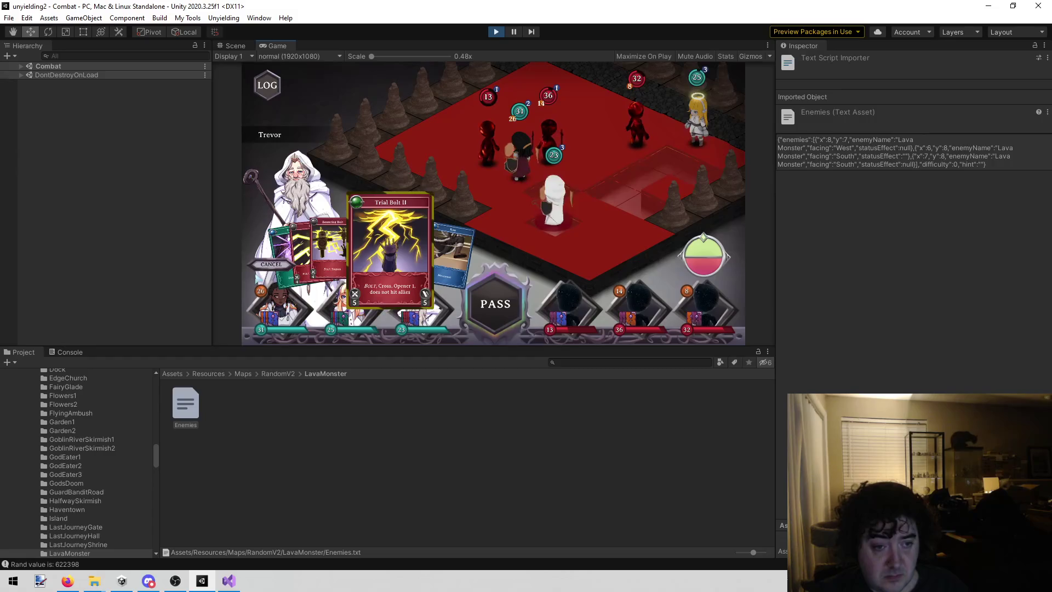
left_click(271, 264)
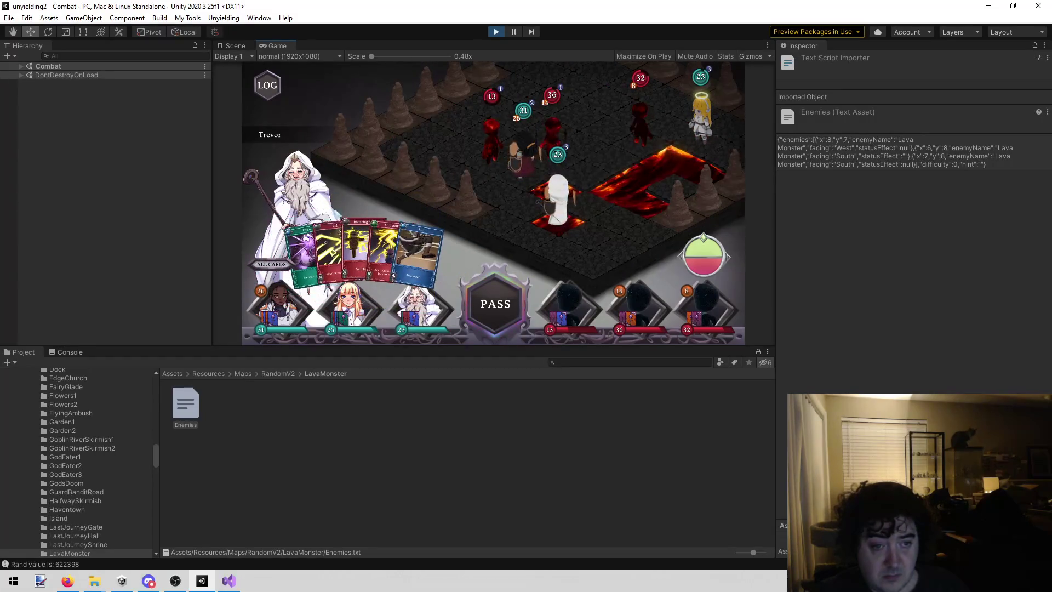
left_click(331, 244)
left_click(468, 154)
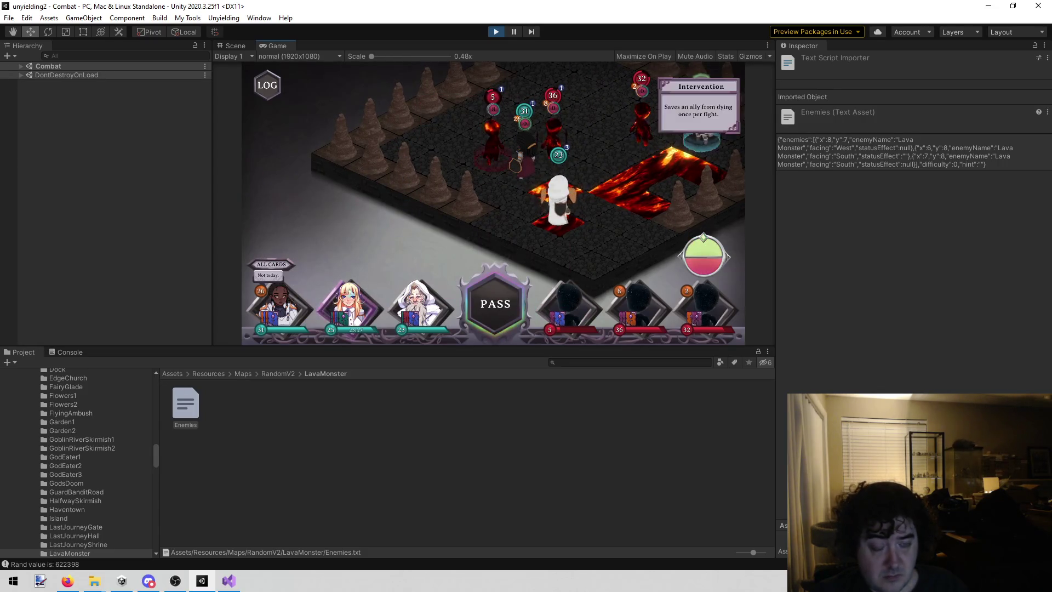
left_click(416, 304)
left_click(362, 243)
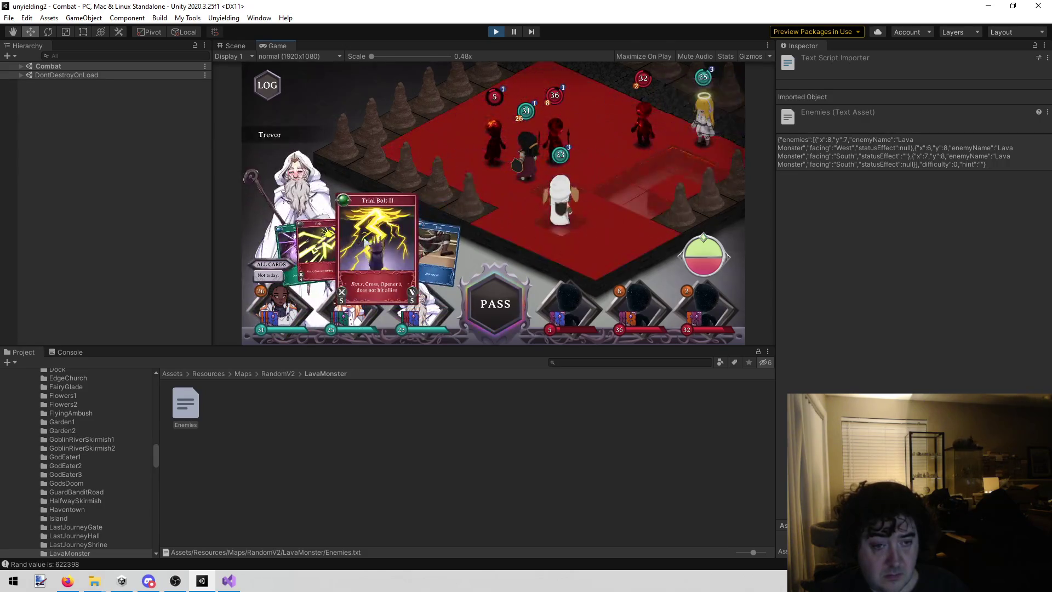
left_click(509, 117)
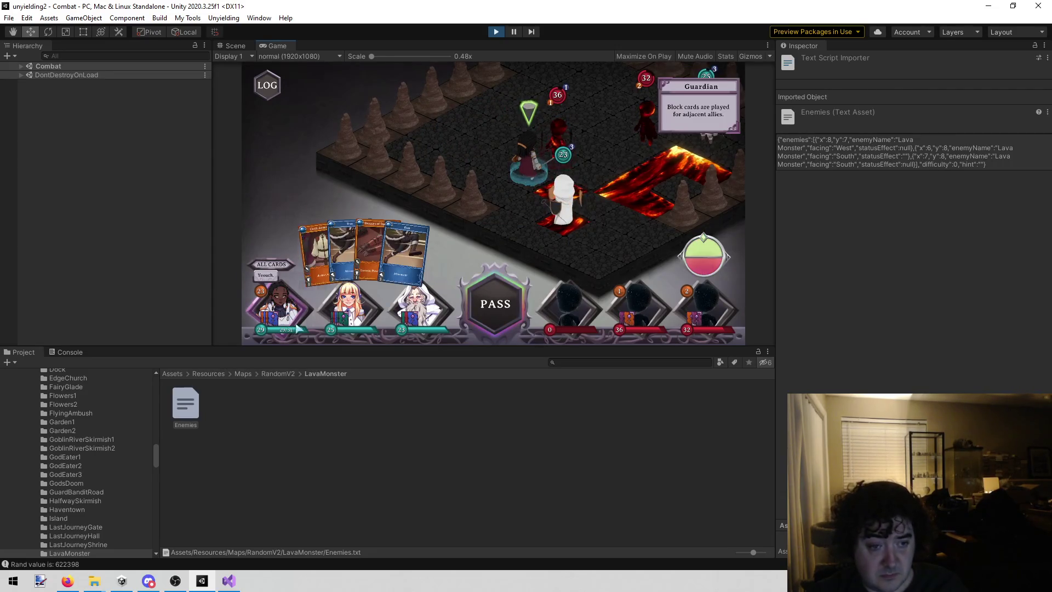
- Cast Bolt at the upper-right lava monster, leaving it at 28, and heal allies with Pepper's Holy Flash
left_click(422, 323)
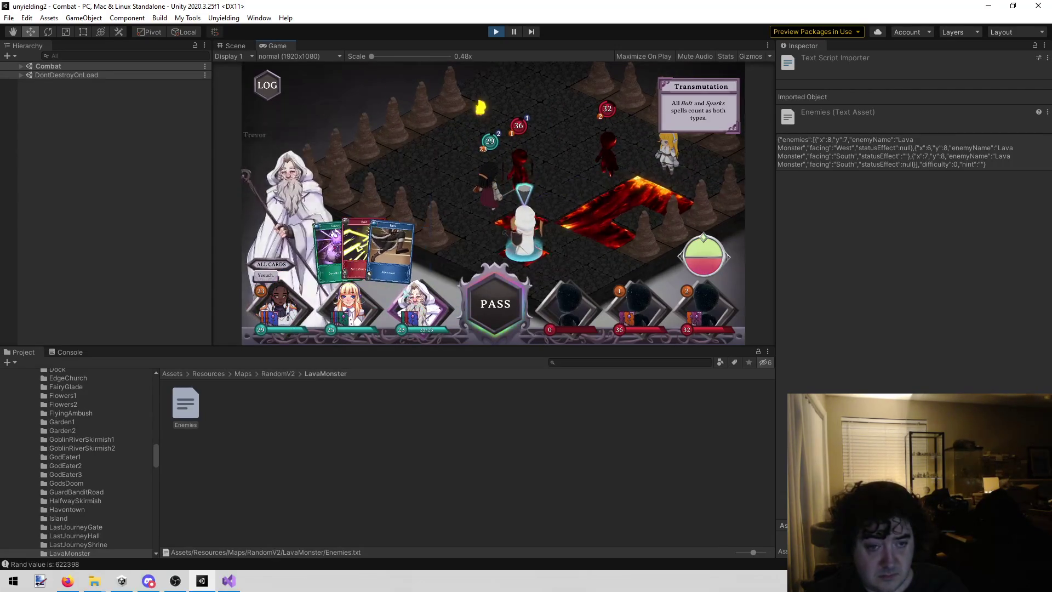
left_click(365, 237)
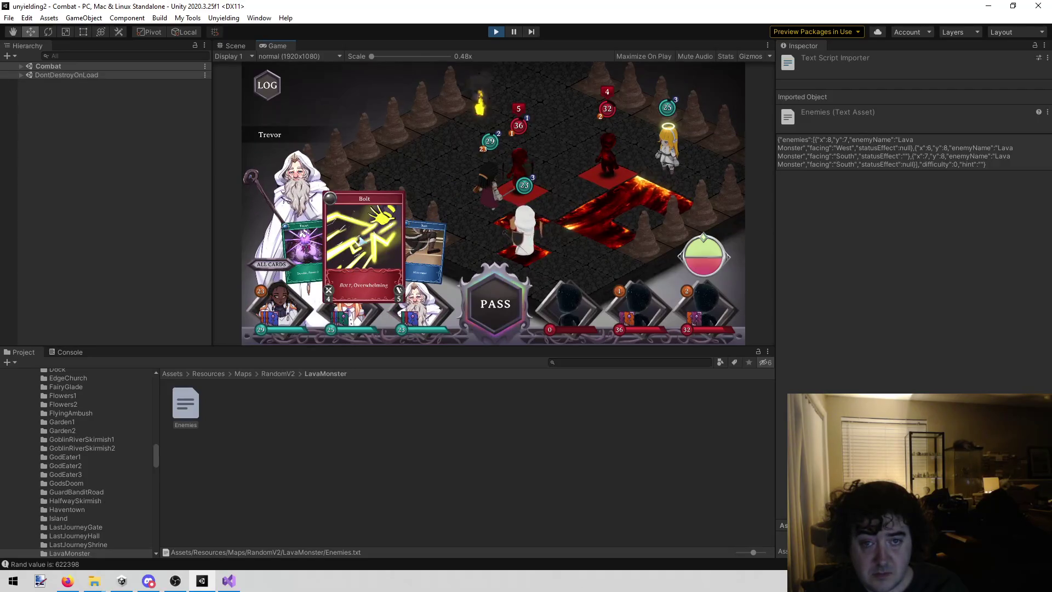
left_click(562, 137)
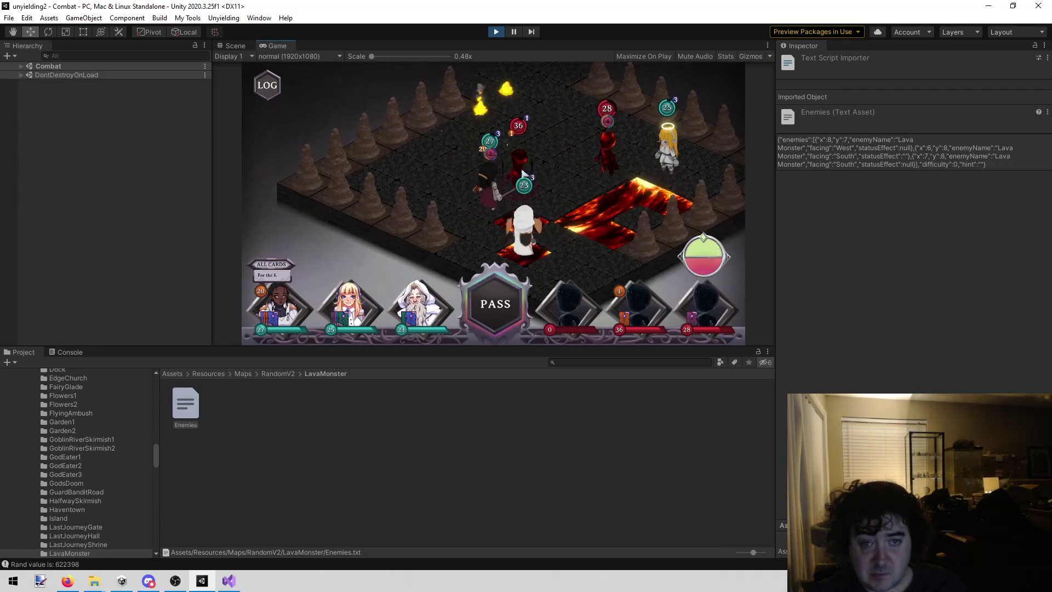
mouse_move(491, 183)
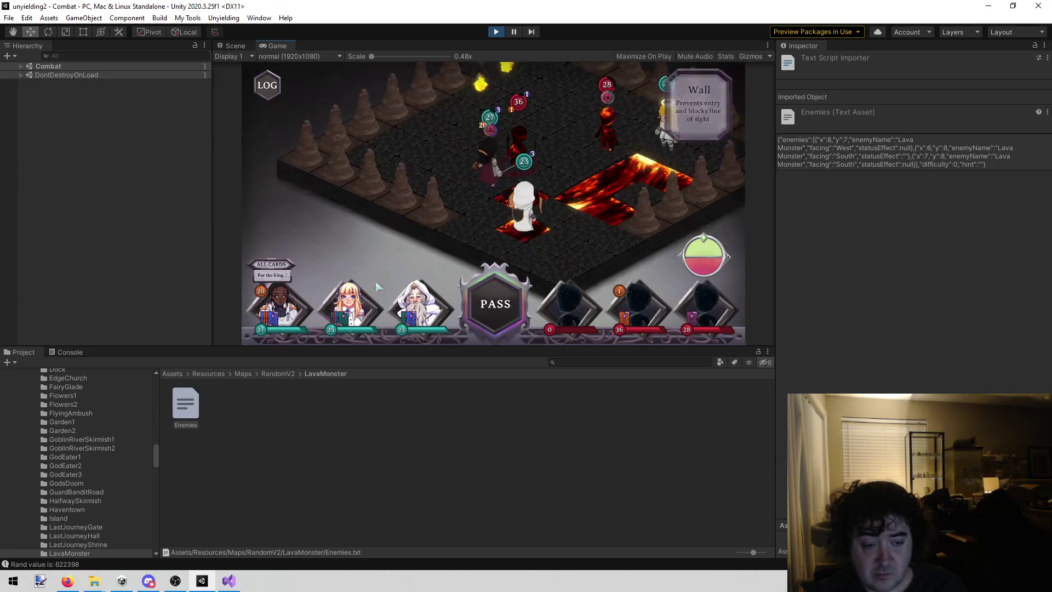
left_click(491, 184)
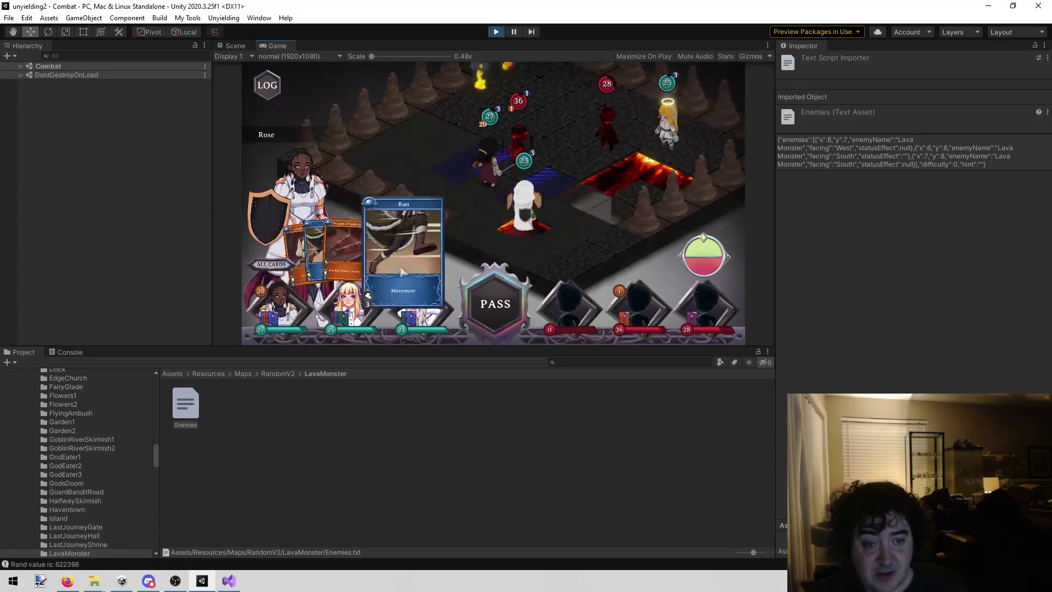
left_click(348, 305)
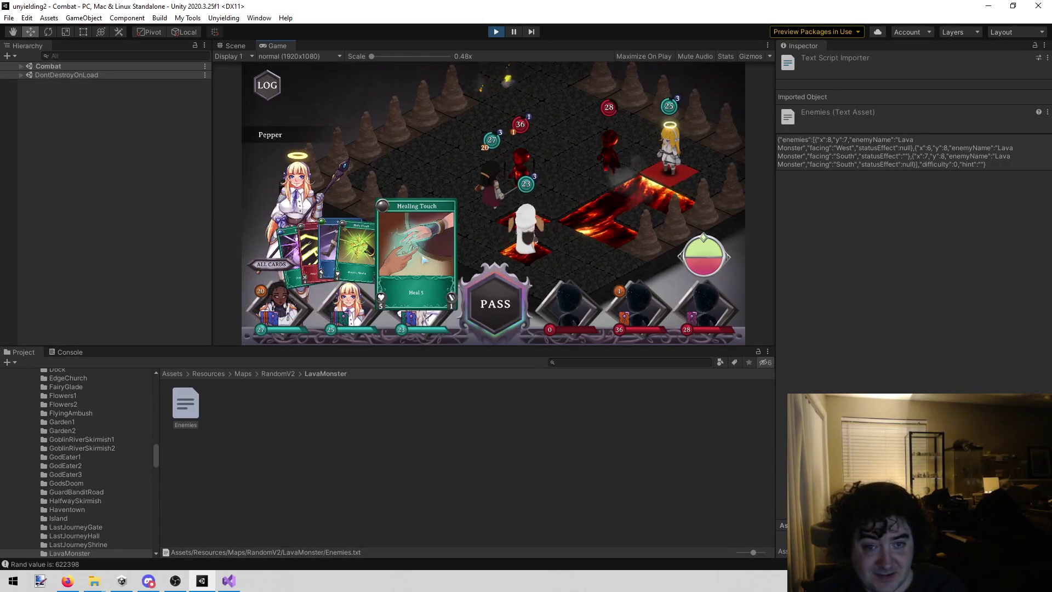
left_click(426, 260)
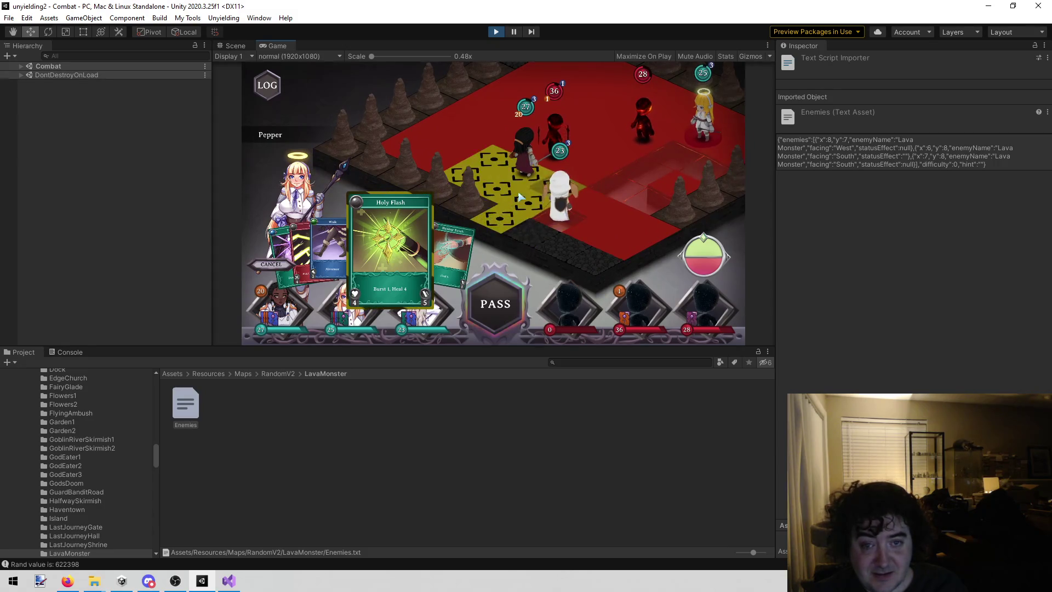
left_click(525, 198)
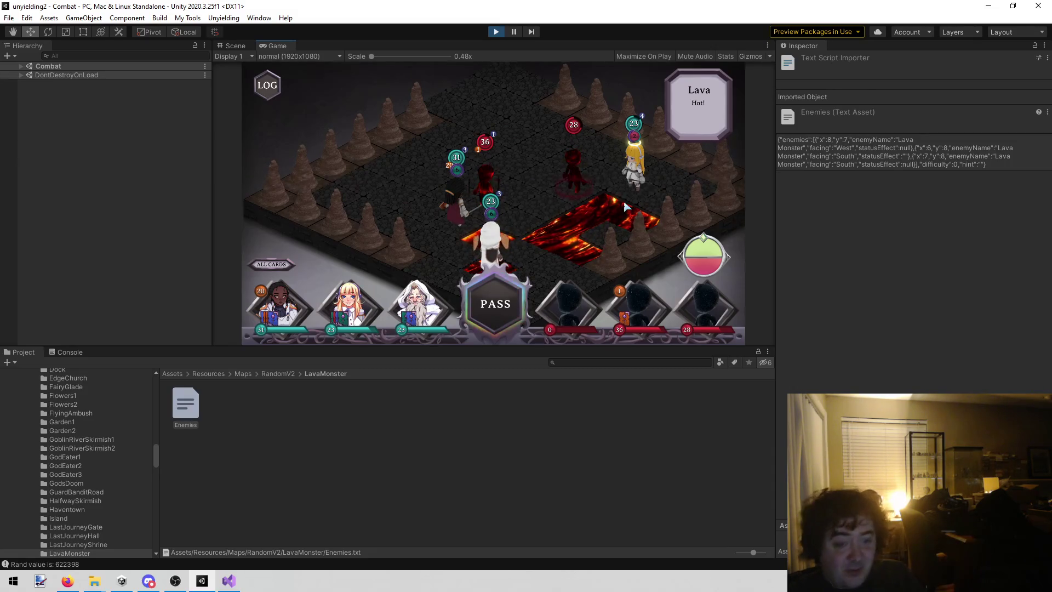
left_click(342, 301)
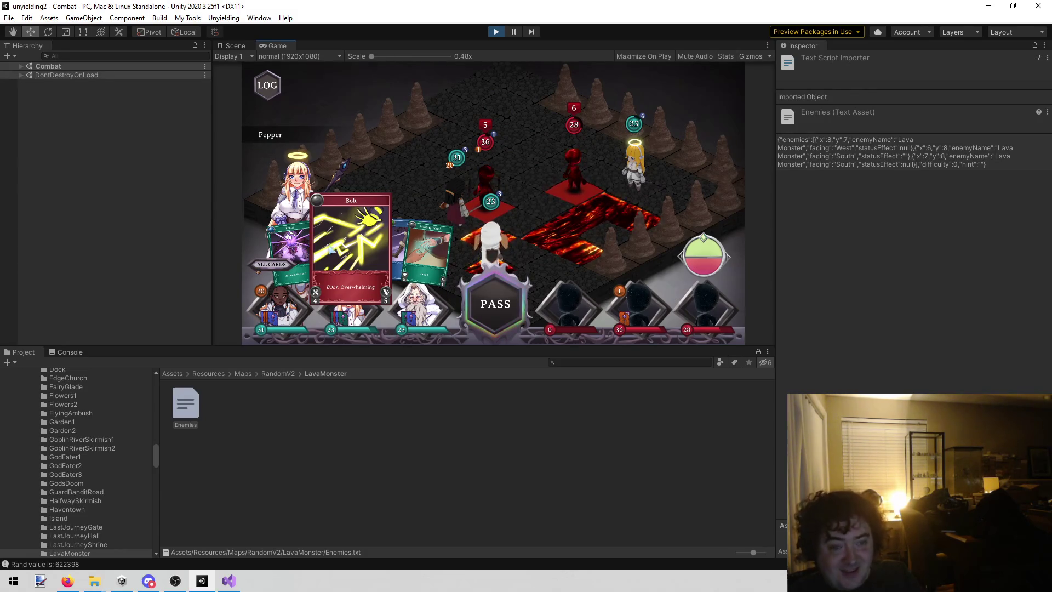
left_click(331, 249)
left_click(261, 327)
left_click(410, 307)
left_click(370, 314)
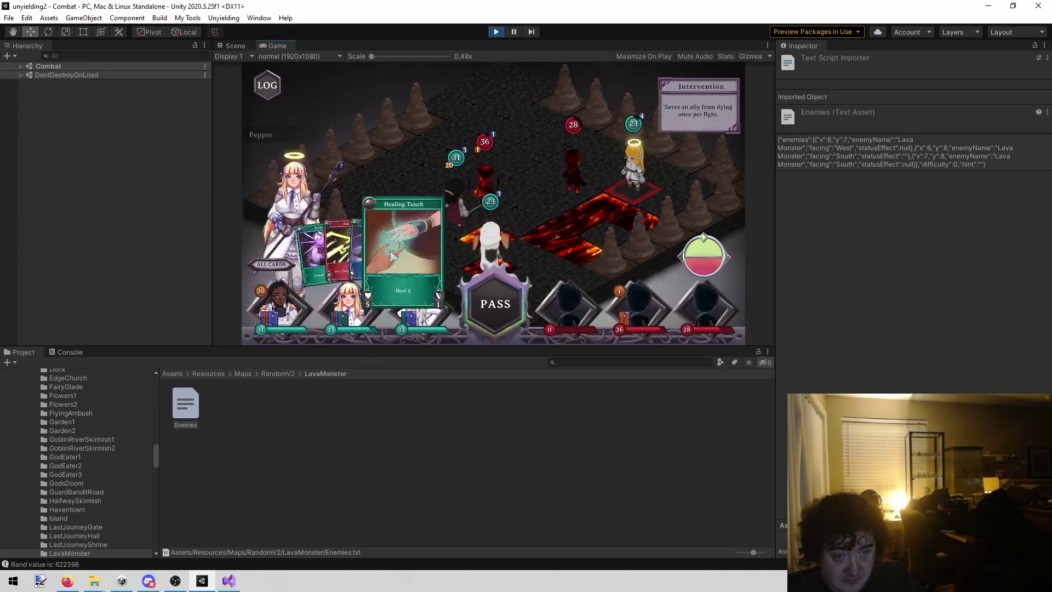
left_click(348, 241)
left_click(508, 314)
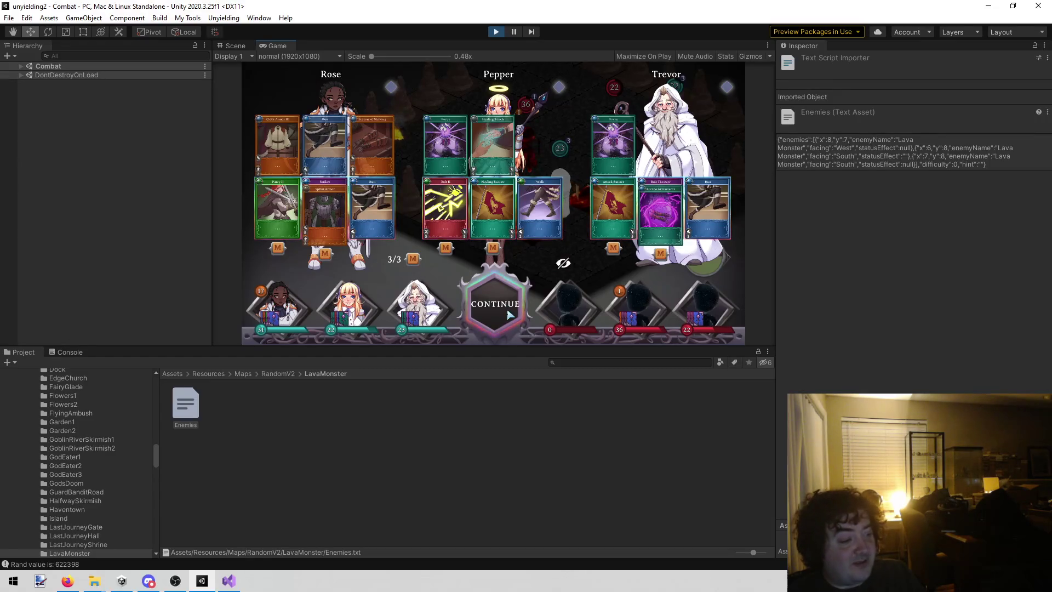
- Back on the board, play Rose's Parry II, Pepper's Healing Banner and Trevor's Arcane Armaments
left_click(508, 314)
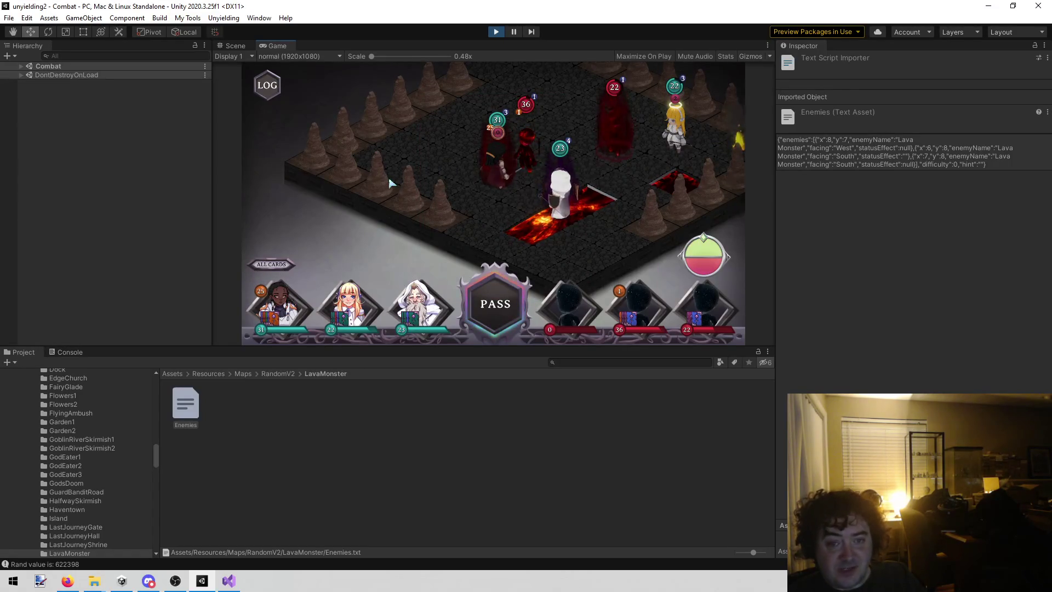
mouse_move(383, 174)
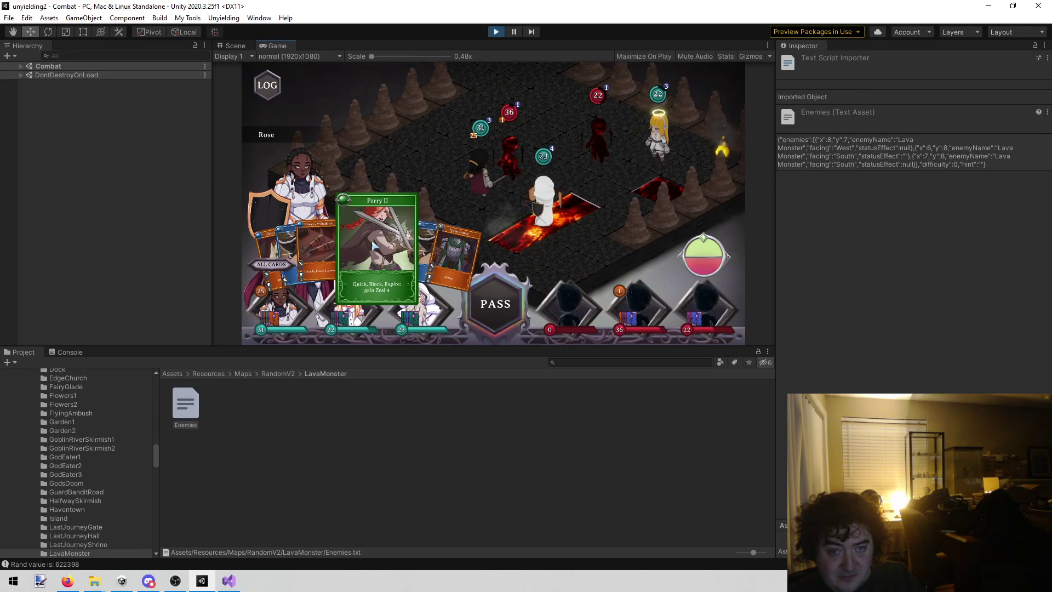
left_click(373, 247)
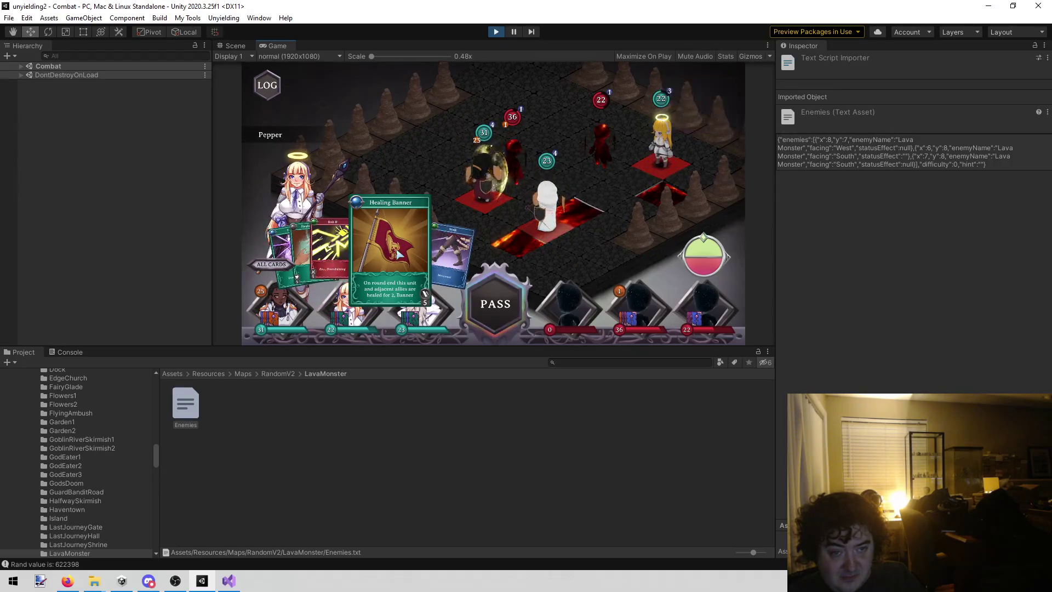
left_click(397, 253)
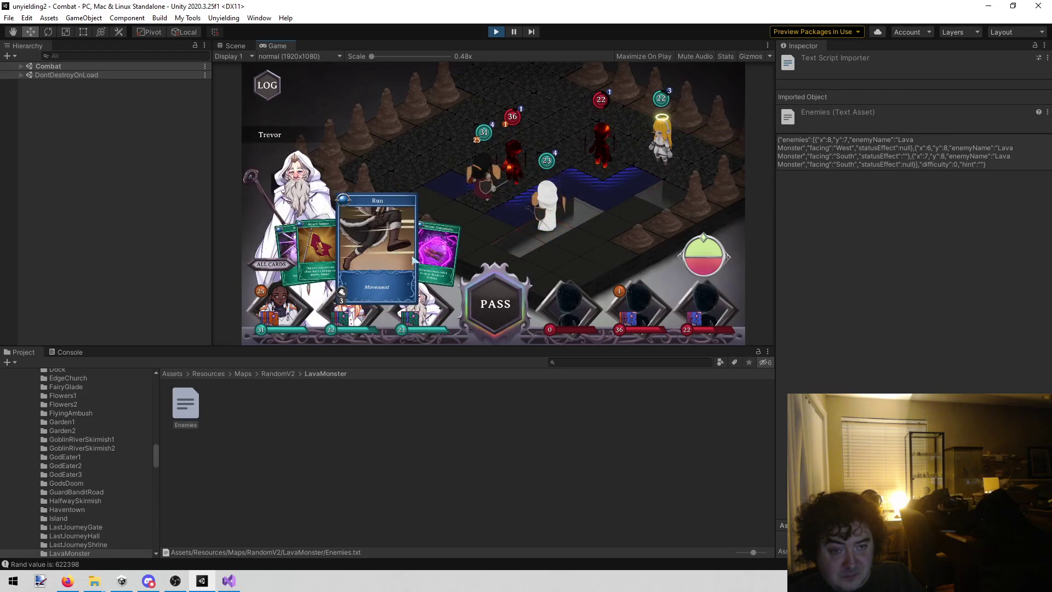
left_click(397, 235)
left_click(403, 175)
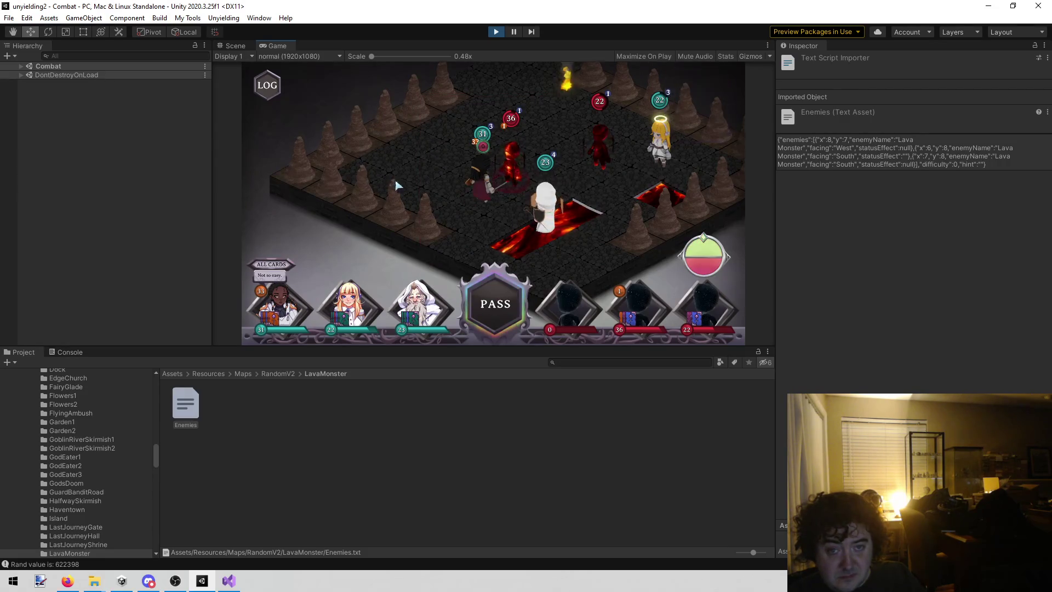
mouse_move(630, 170)
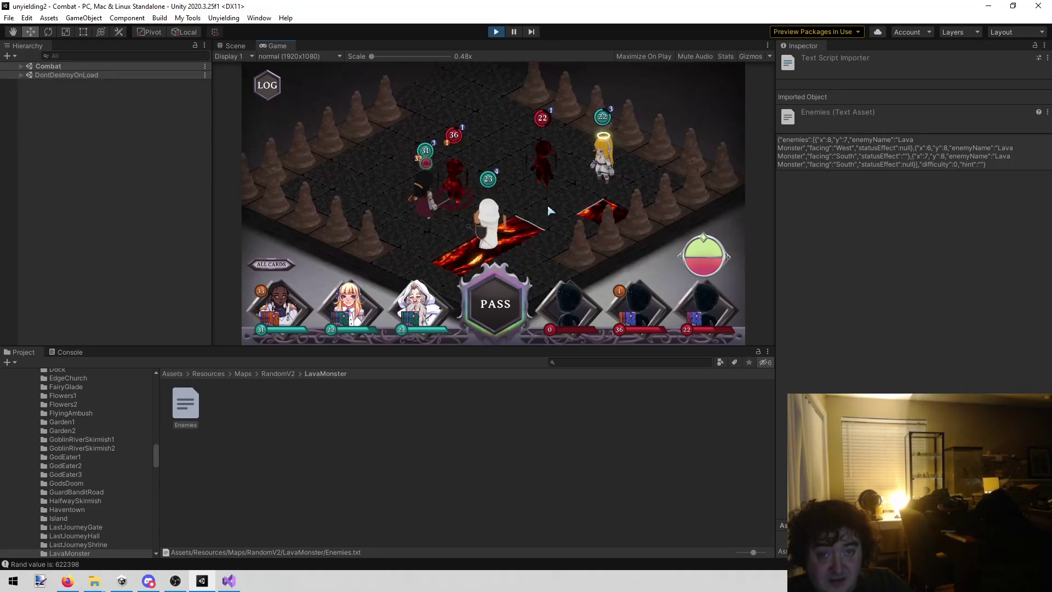
- Hit the 22-HP Lava Monster with Pepper's Bolt II, then move heroes with Walk and Run
left_click(359, 300)
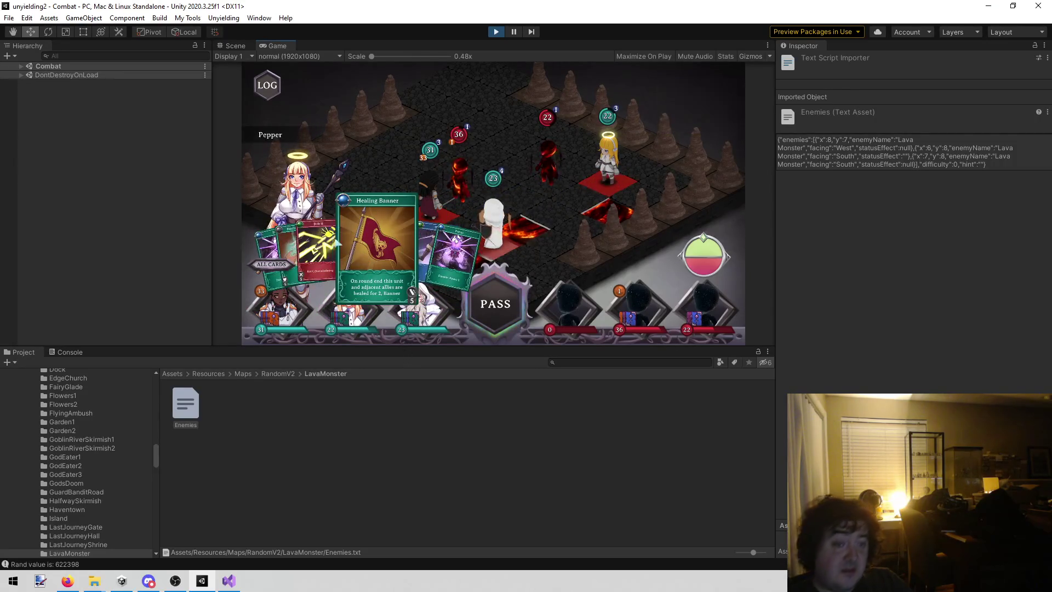
left_click(335, 263)
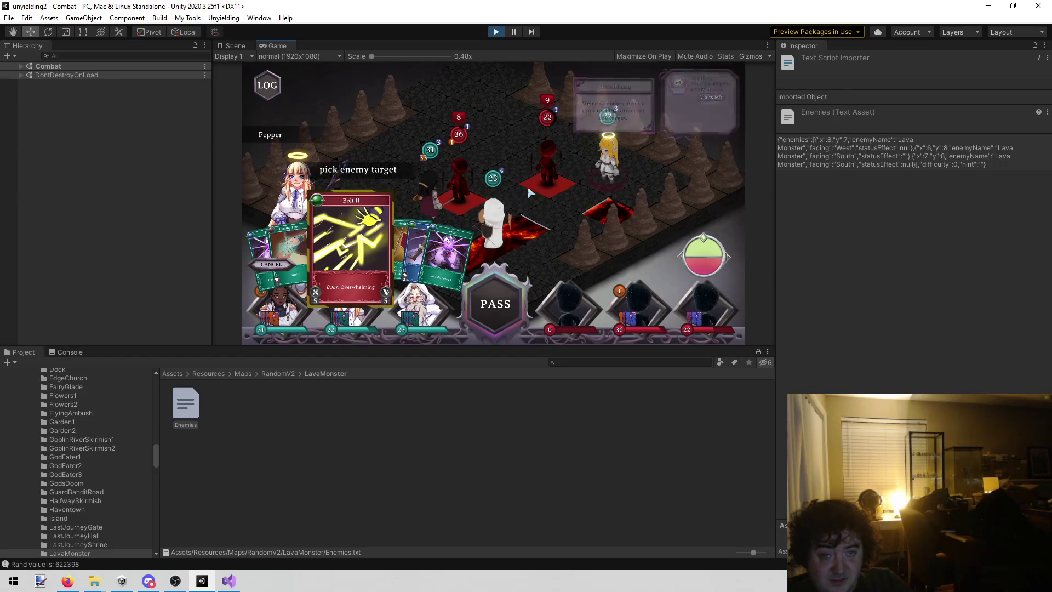
left_click(484, 107)
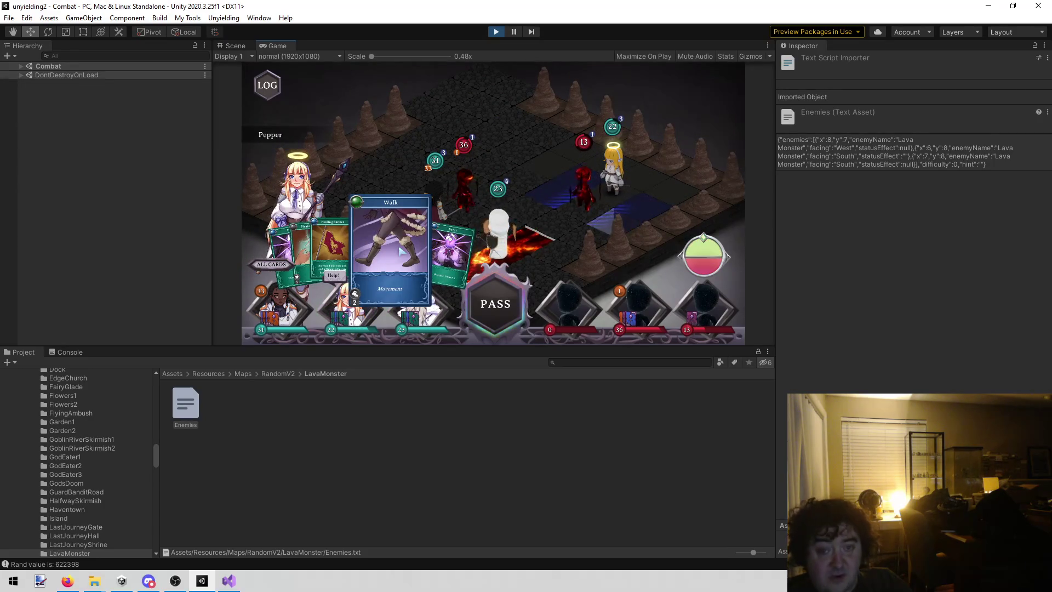
left_click(403, 252)
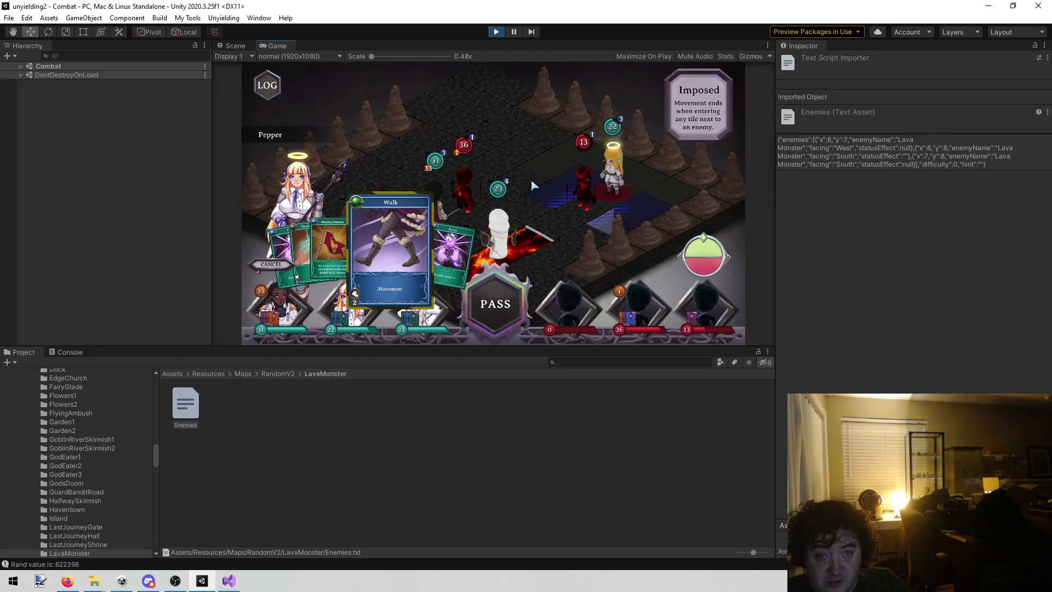
left_click(557, 152)
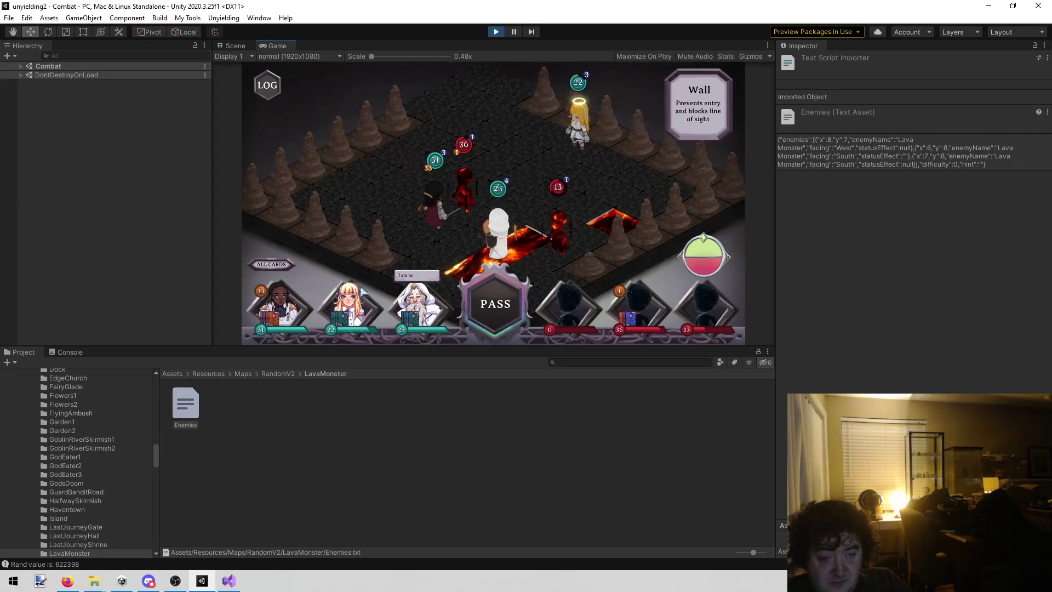
left_click(372, 260)
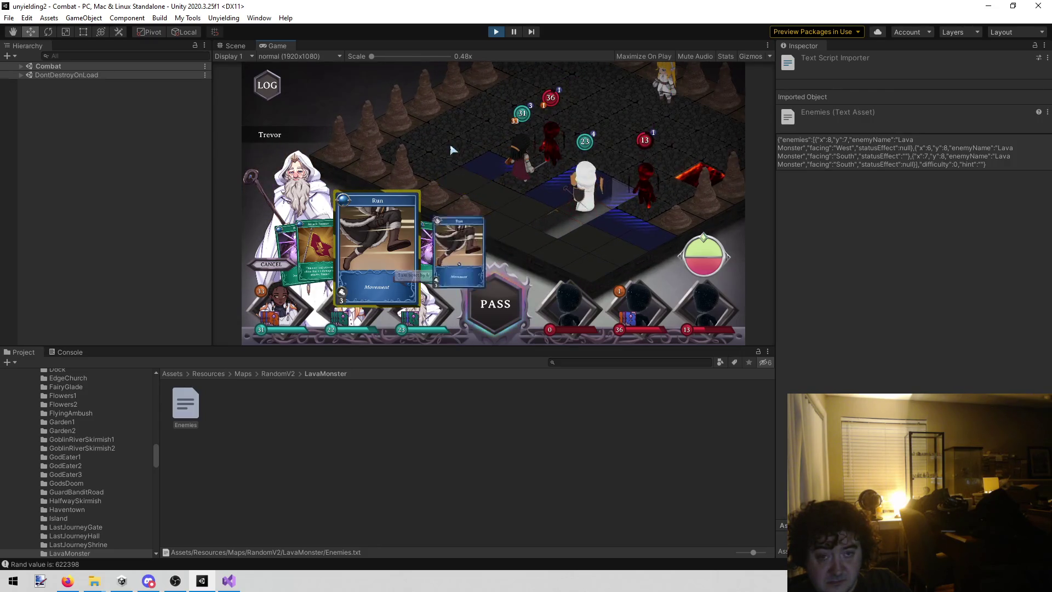
left_click(452, 150)
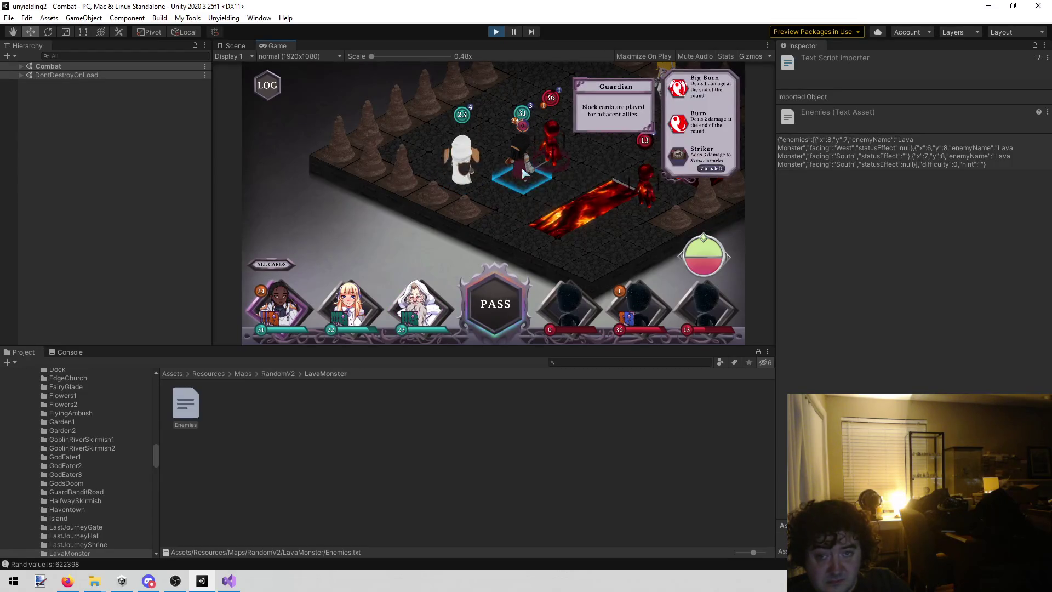
- Place Healing Banner on an ally, move Rose with Run, and heal the top ally with Healing Touch
left_click(350, 300)
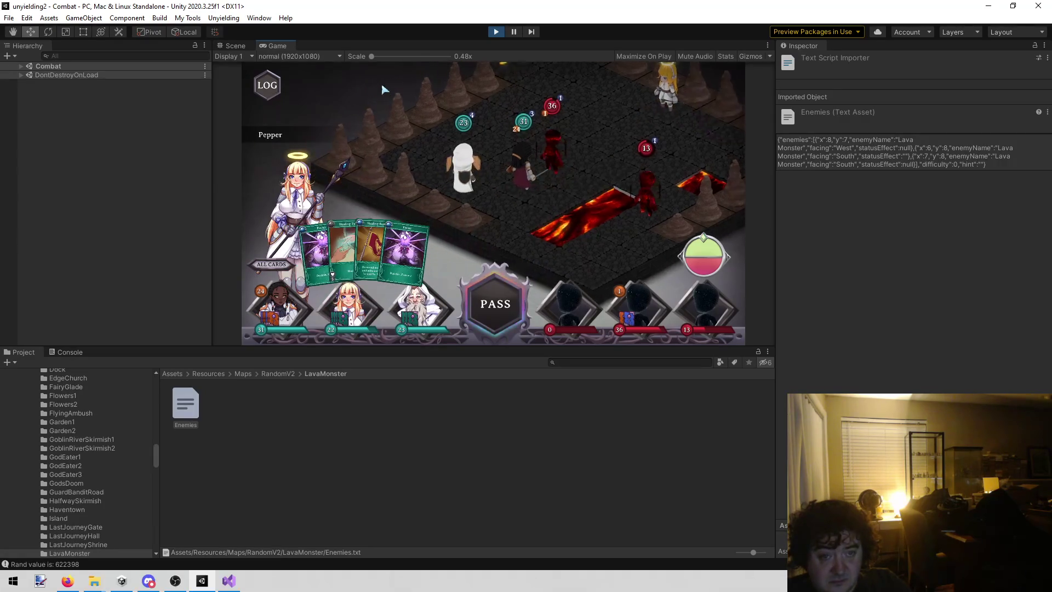
left_click(369, 248)
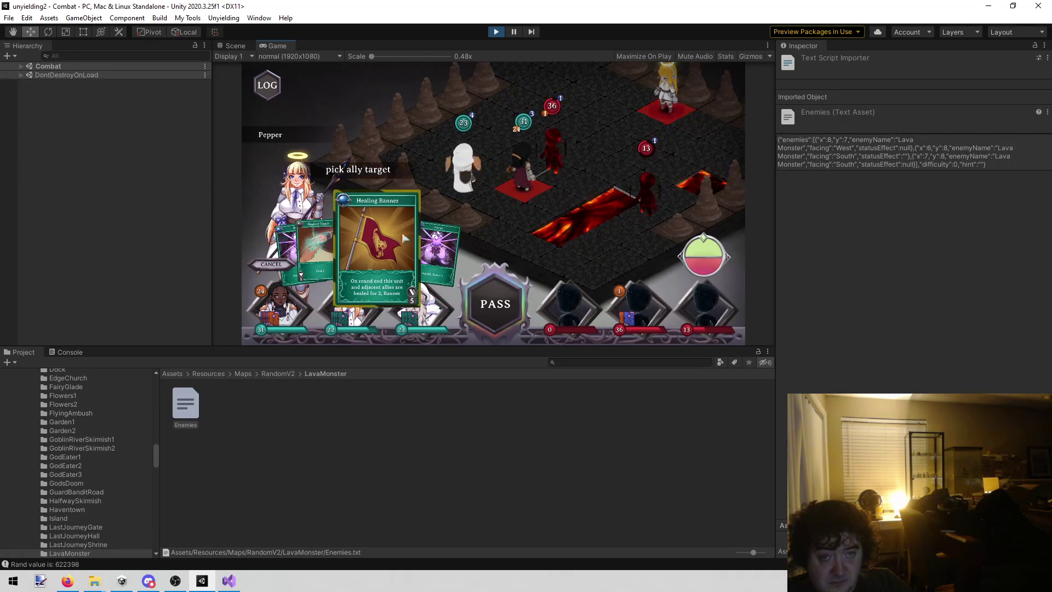
left_click(477, 118)
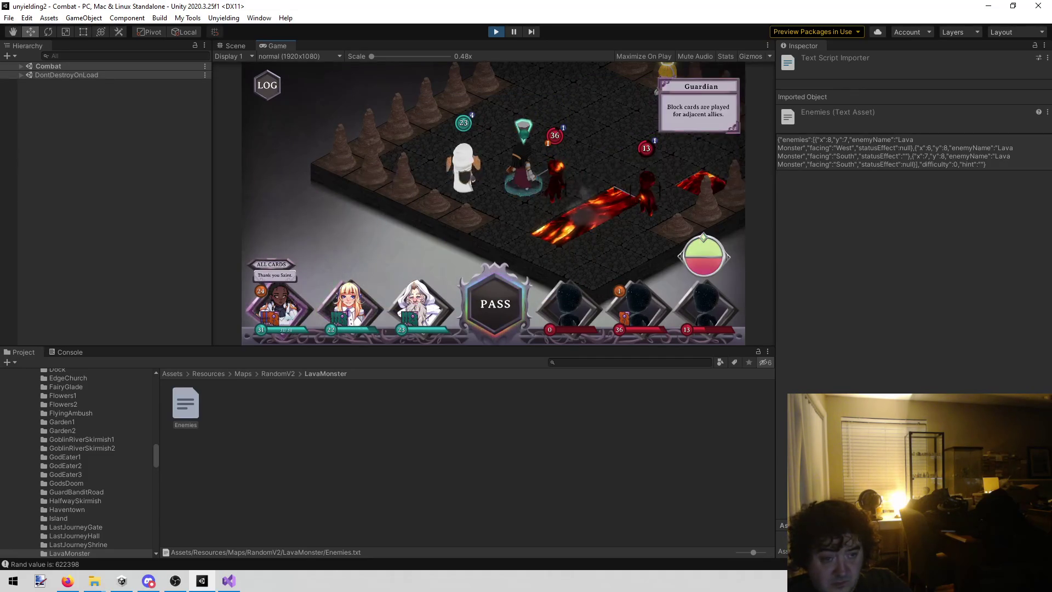
left_click(285, 301)
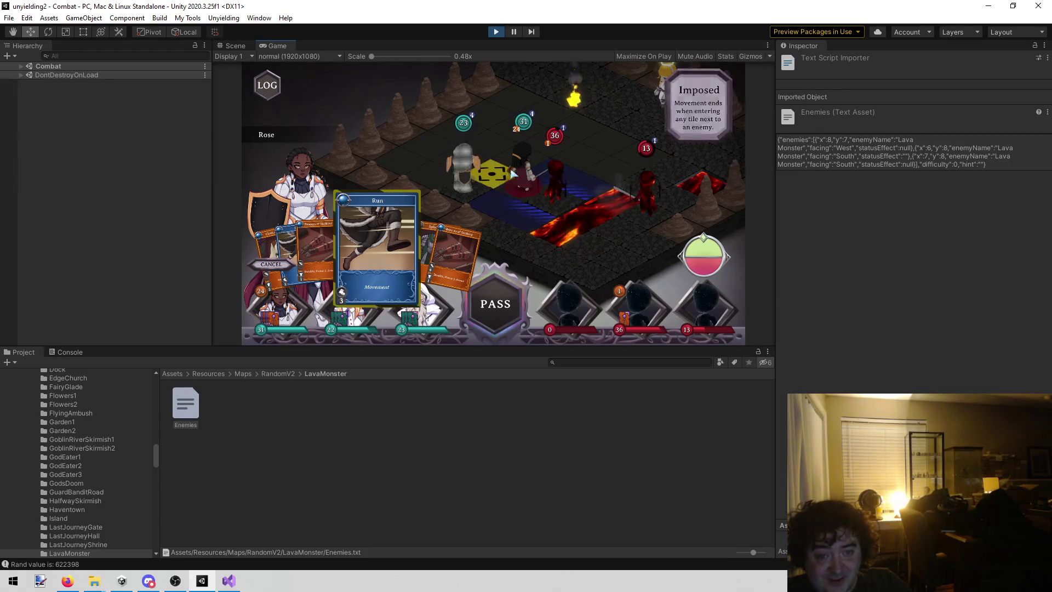
left_click(484, 133)
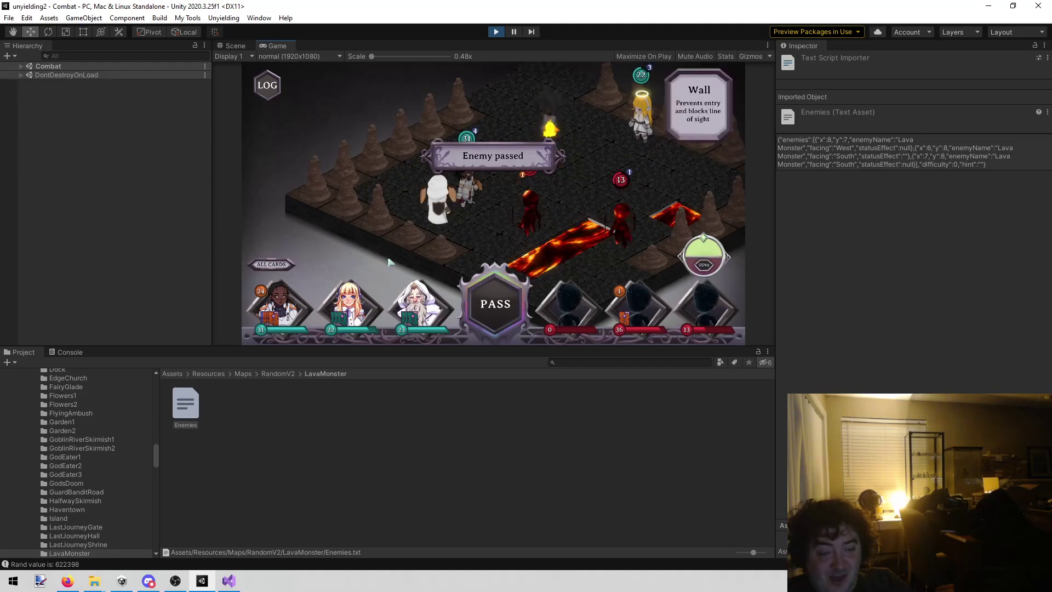
left_click(348, 304)
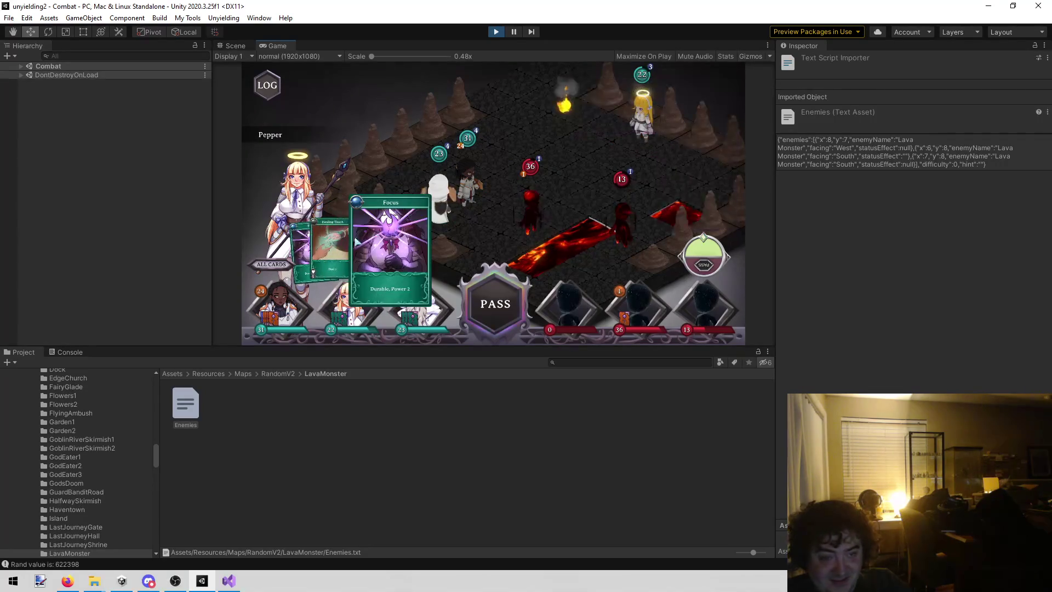
left_click(365, 247)
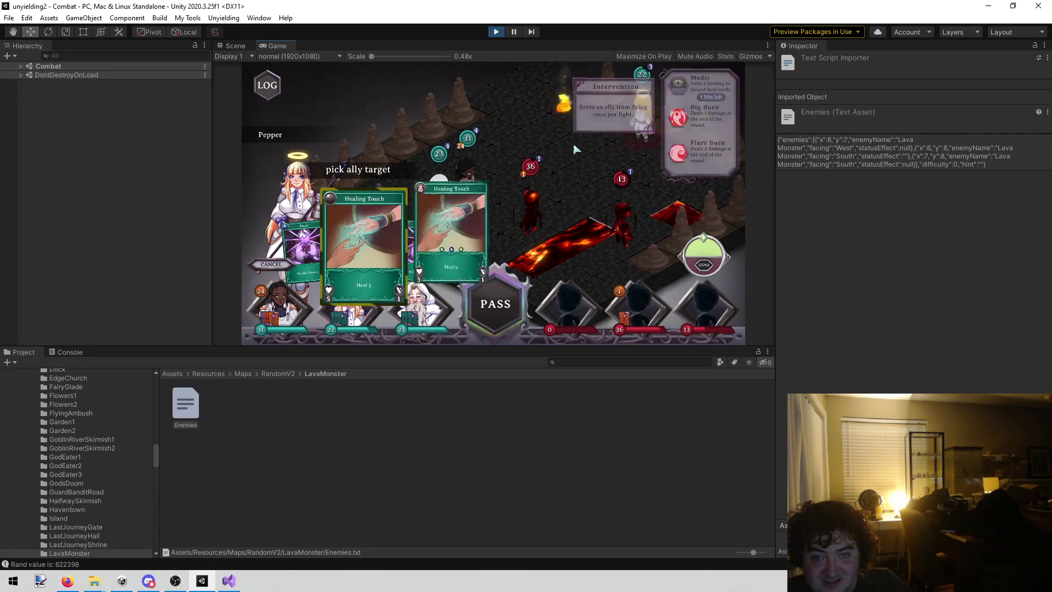
left_click(568, 150)
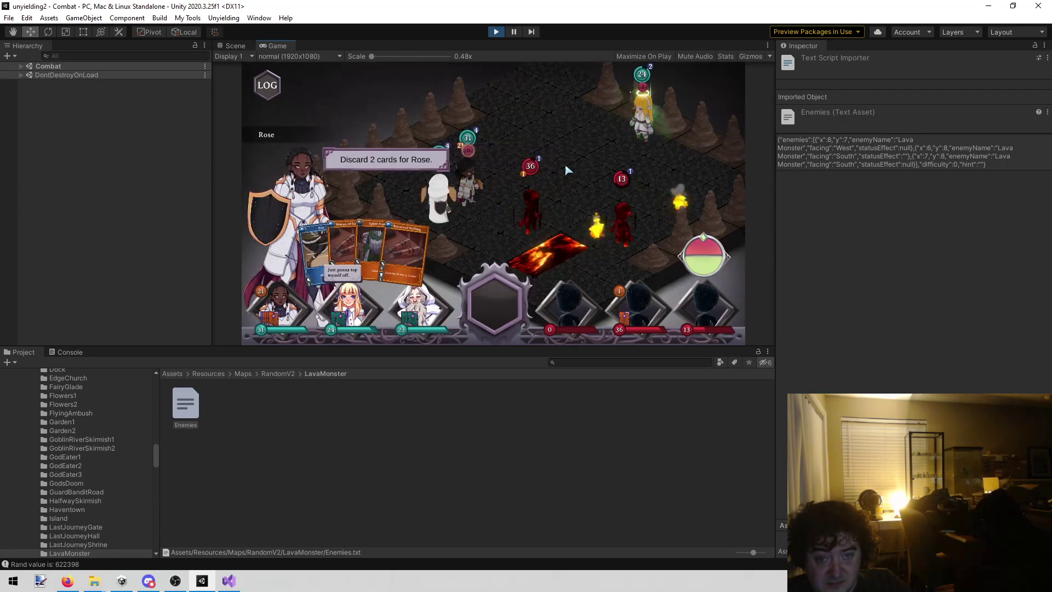
- Discard two of Rose's cards, including Splint Armor, and one of Trevor's, then continue
left_click(317, 252)
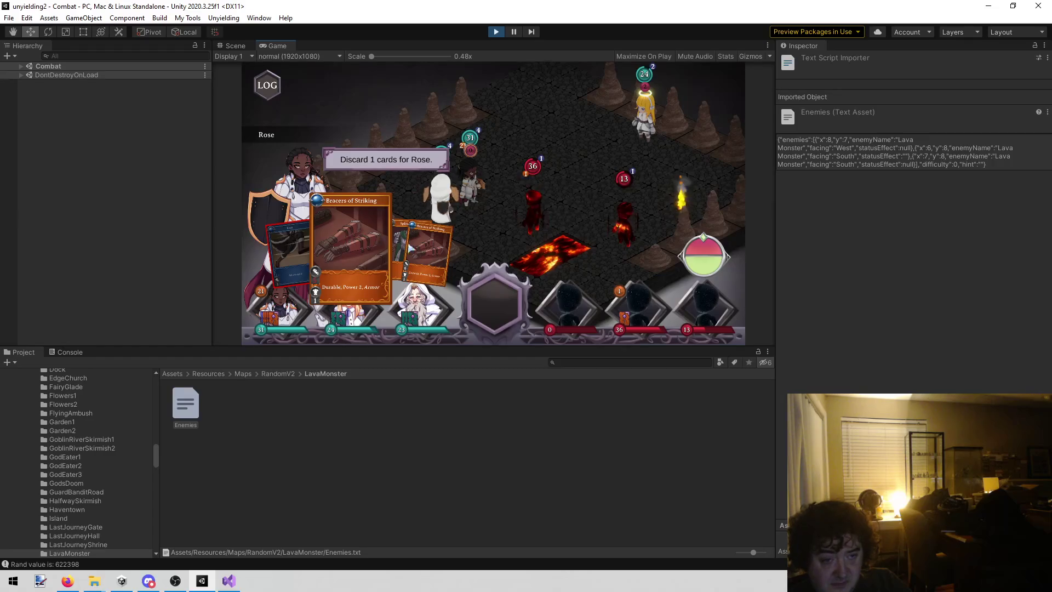
left_click(382, 240)
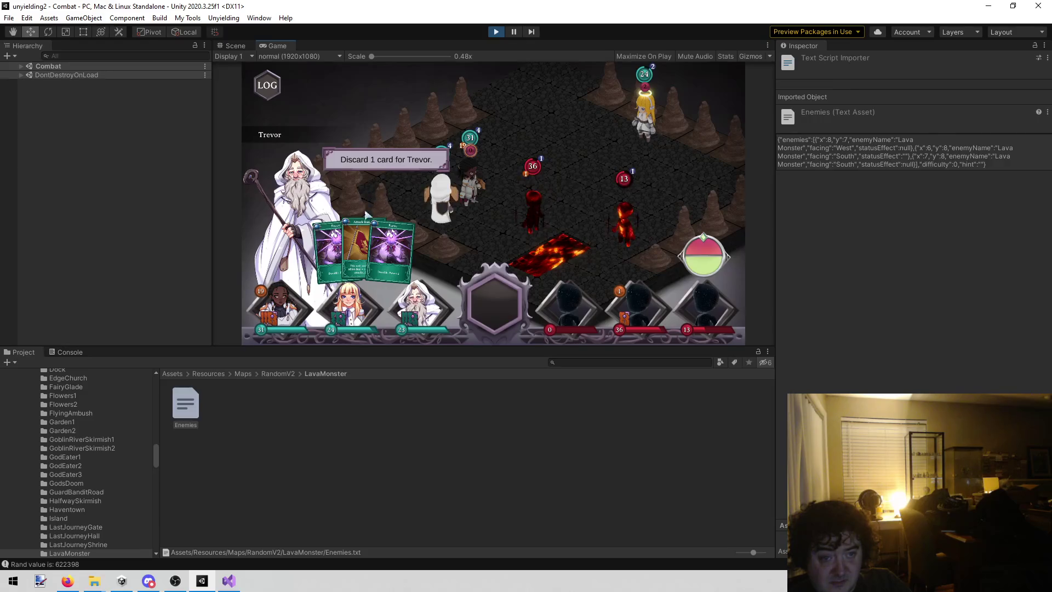
left_click(363, 248)
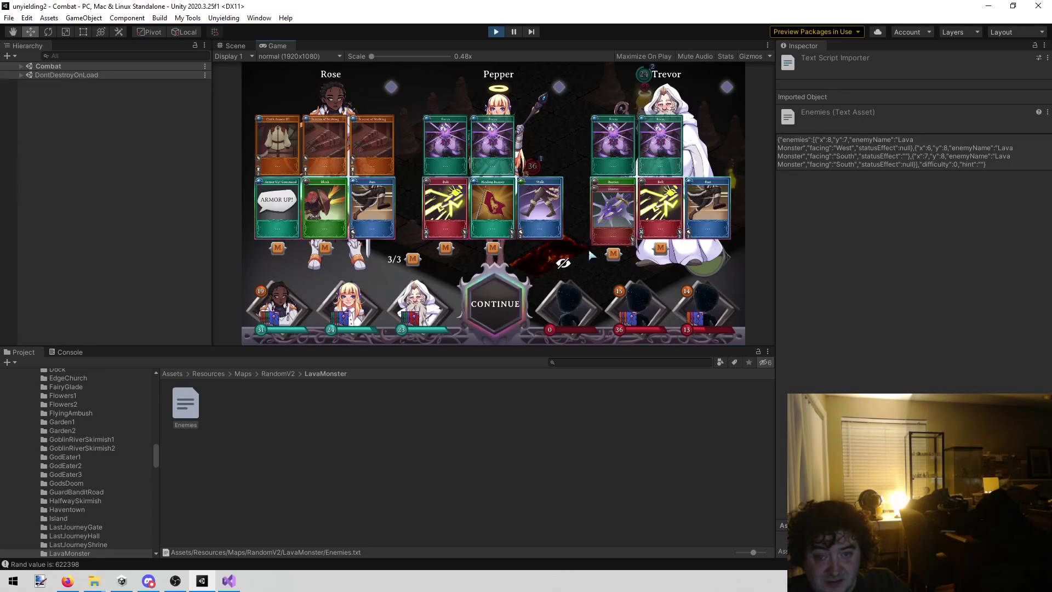
left_click(486, 286)
- Walk the hero to the targeted tile and play Rose's Block card
left_click(591, 193)
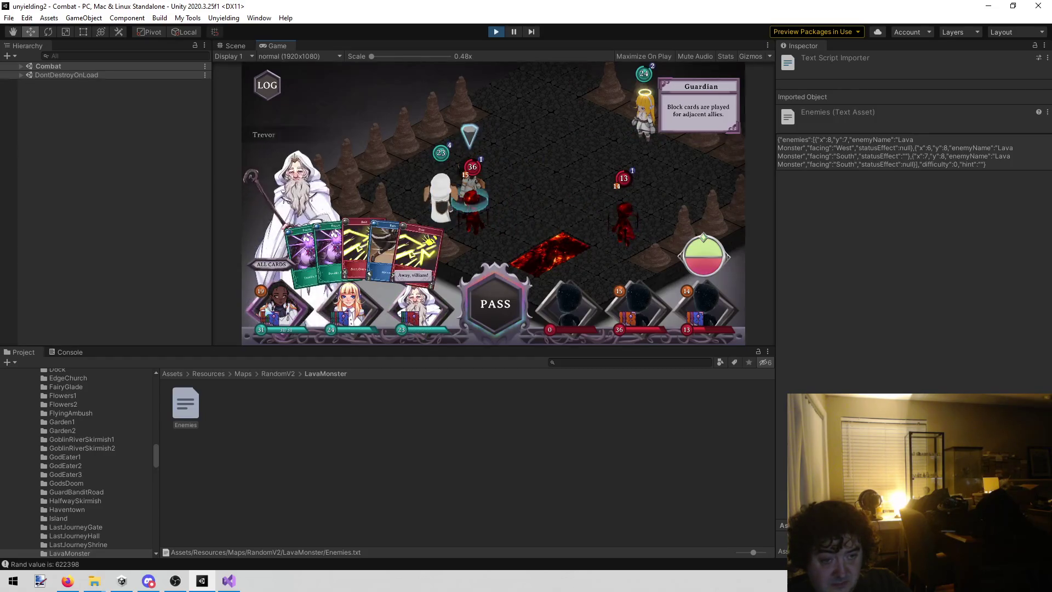
left_click(412, 252)
left_click(591, 175)
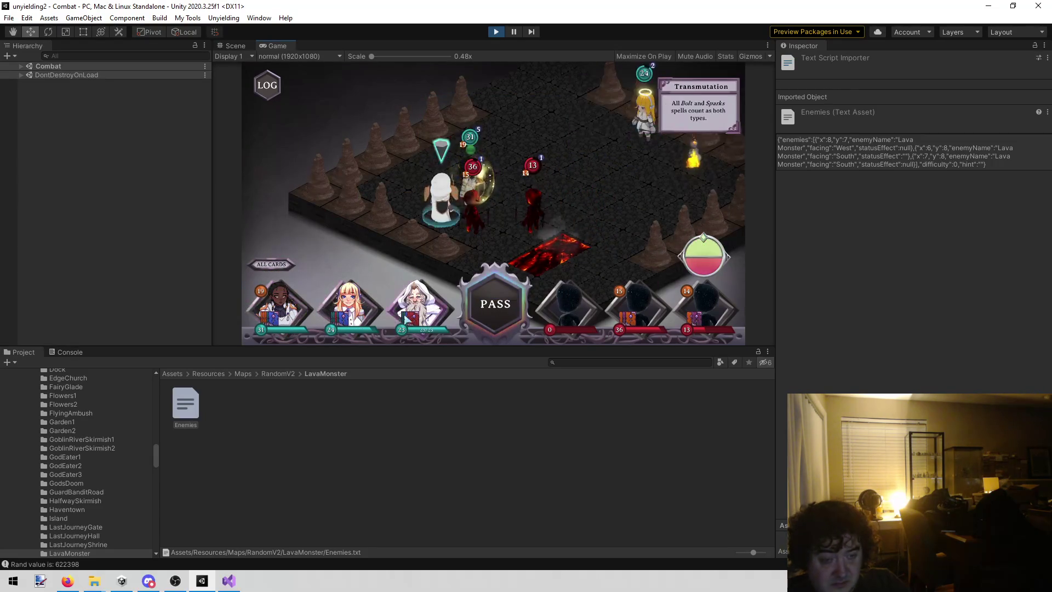
- Cast Trevor's Bolt on the 5-HP enemy to knock it down to 0
left_click(404, 317)
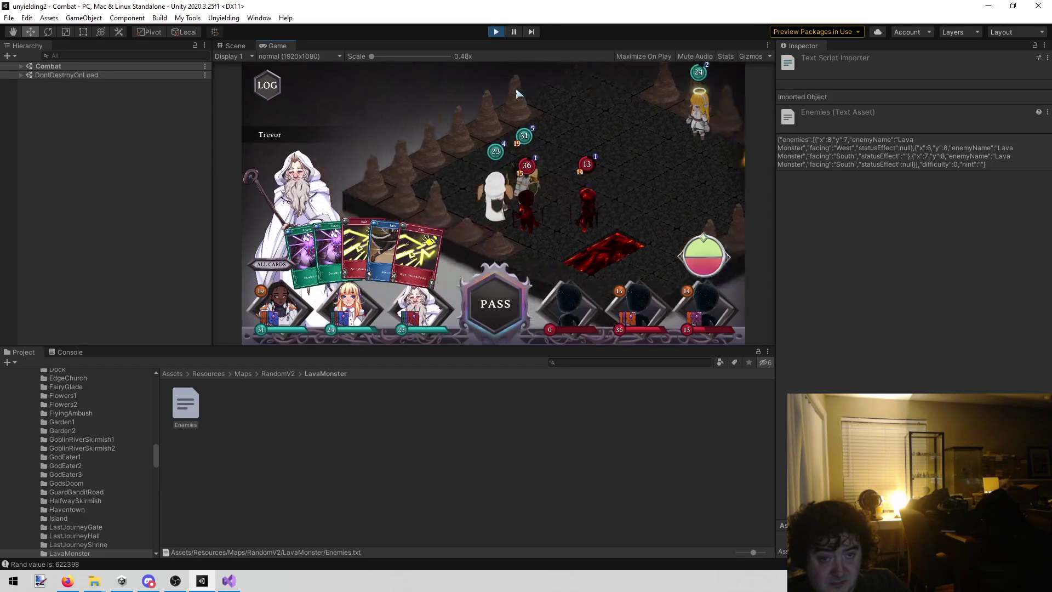
mouse_move(405, 112)
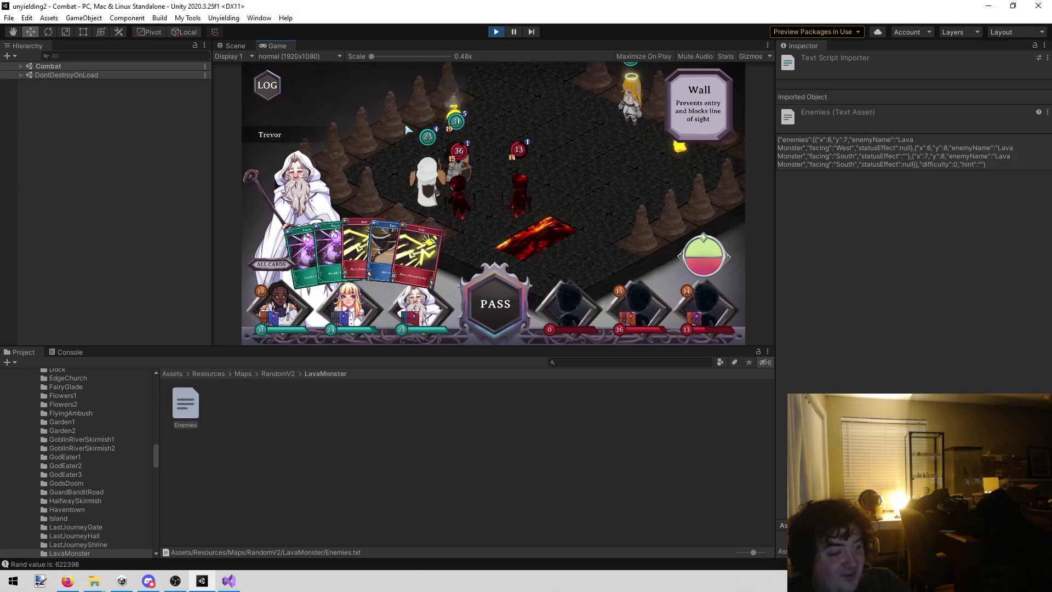
left_click(422, 262)
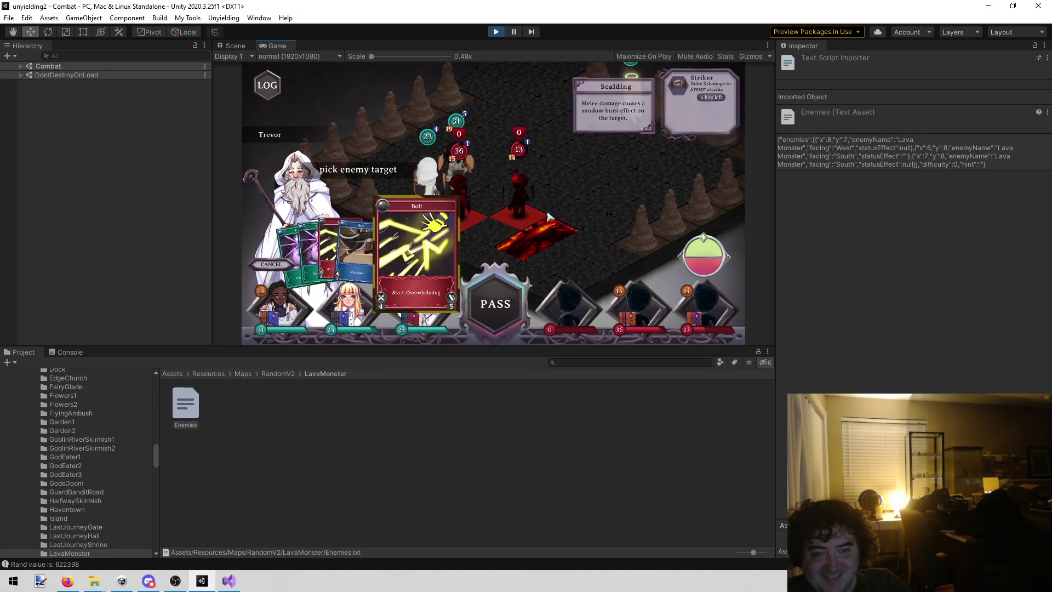
left_click(601, 188)
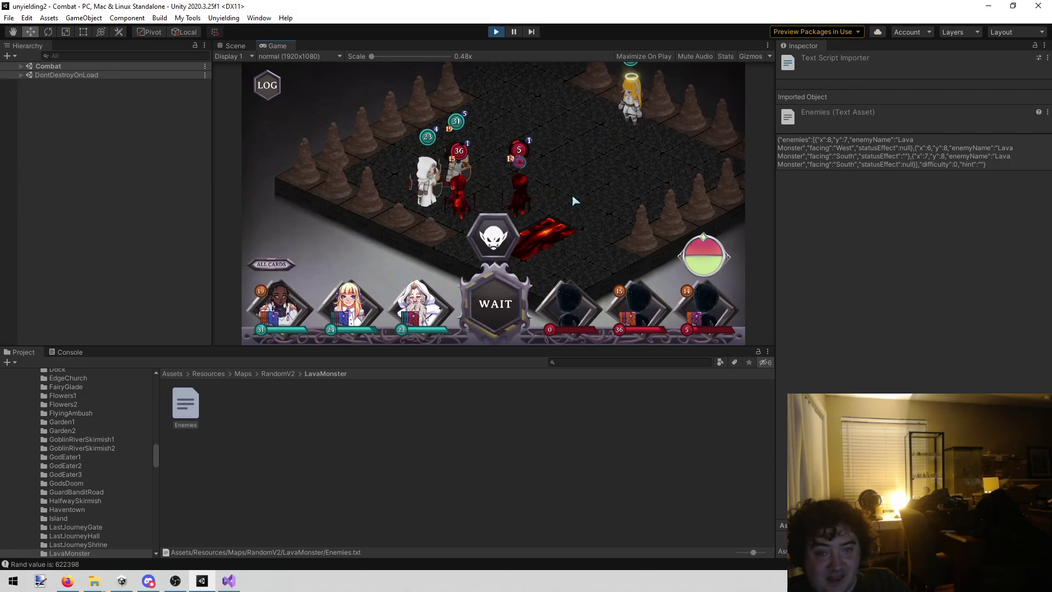
left_click(419, 306)
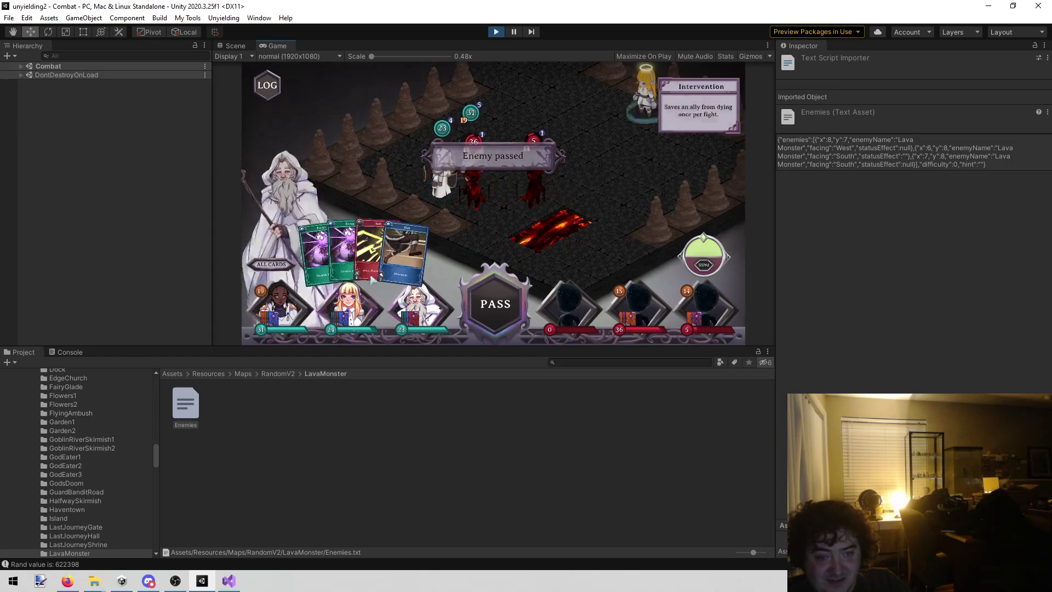
left_click(378, 252)
left_click(539, 212)
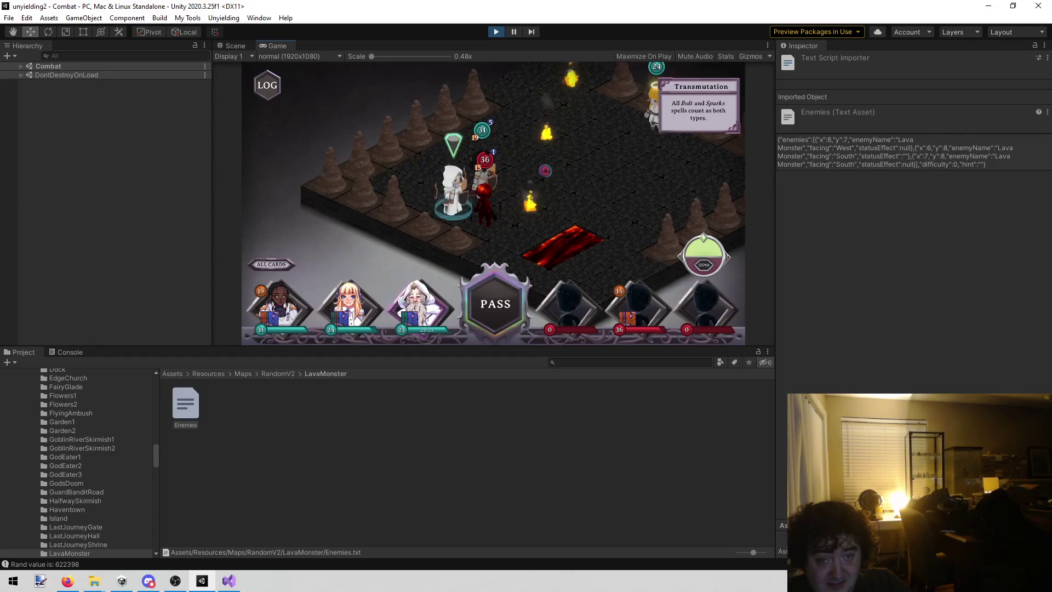
- Move Pepper with her Walk card and end the turn
left_click(356, 301)
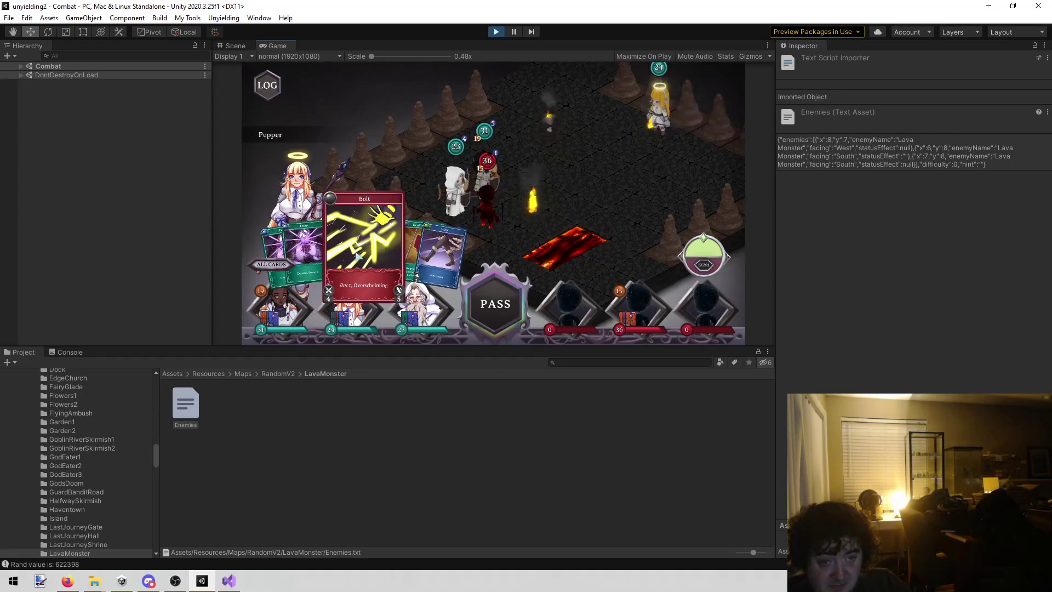
left_click(430, 252)
left_click(627, 183)
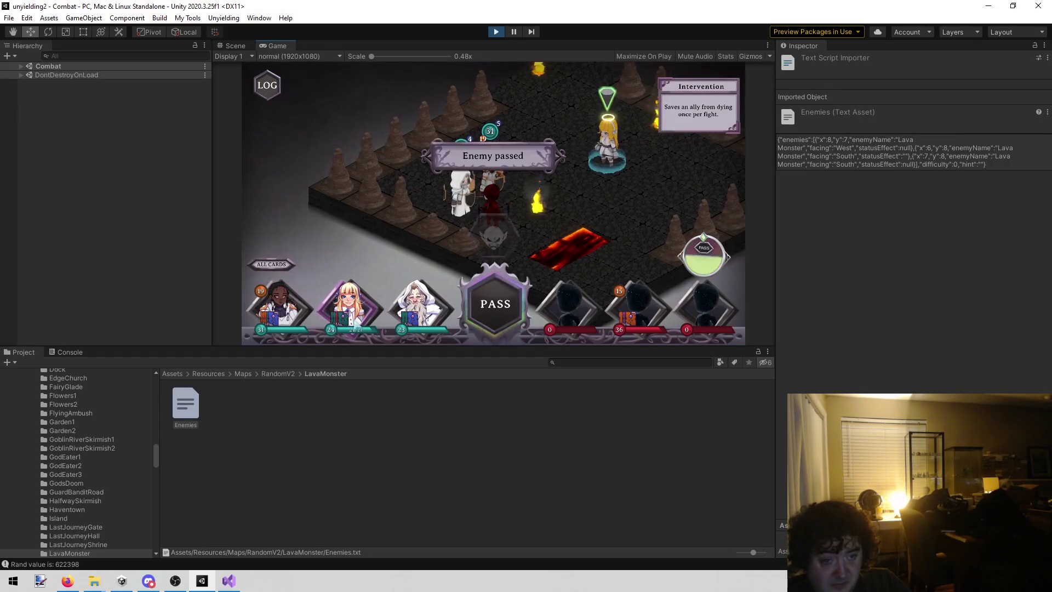
left_click(345, 327)
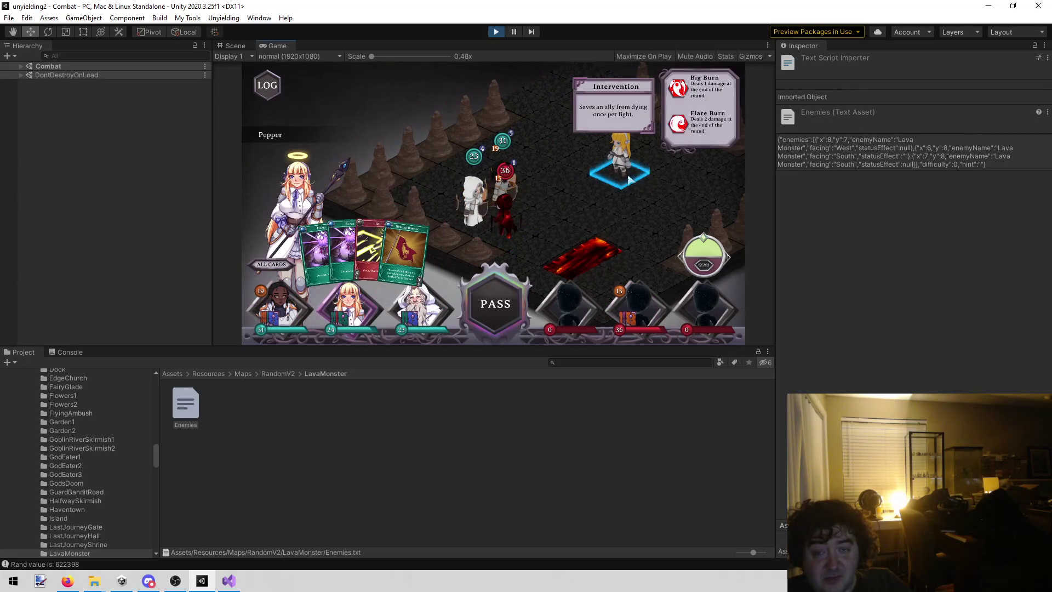
left_click(592, 186)
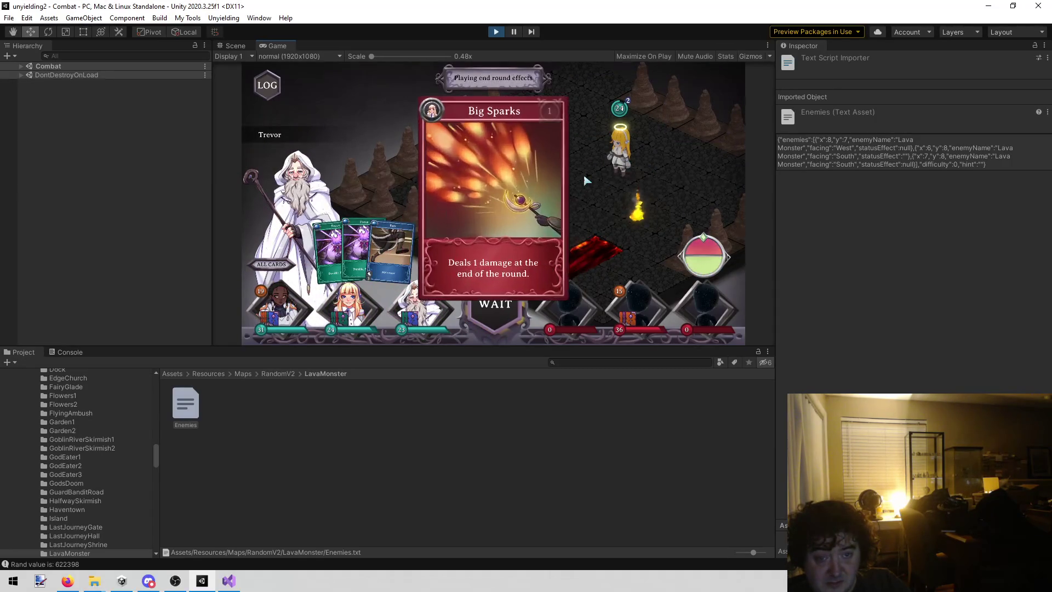
- Confirm Rose's discard, discard Pepper's Healing Banner and Bolt, and Trevor's Rain
key("space")
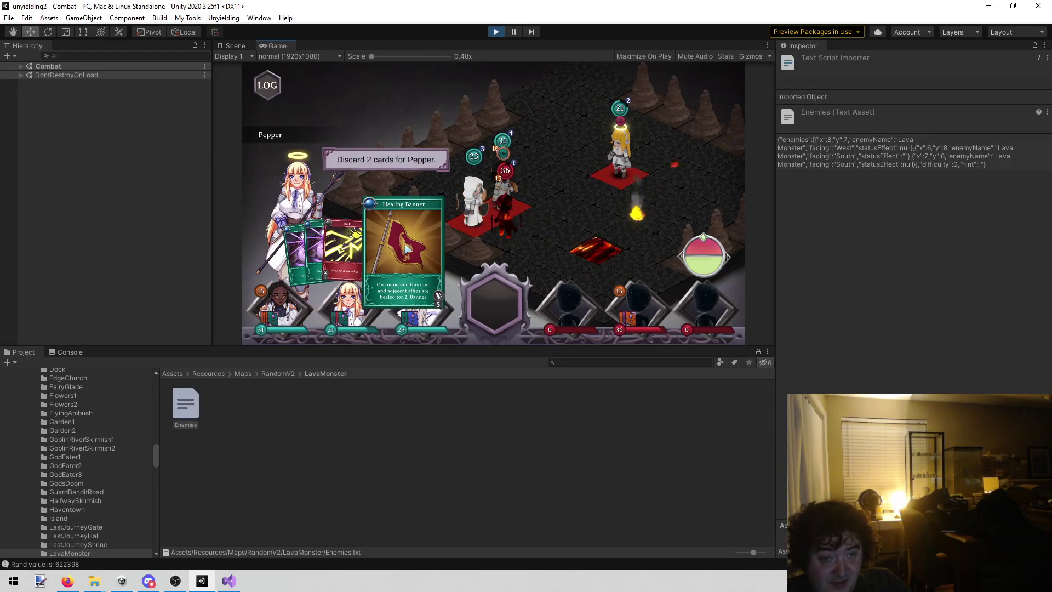
left_click(408, 250)
left_click(378, 241)
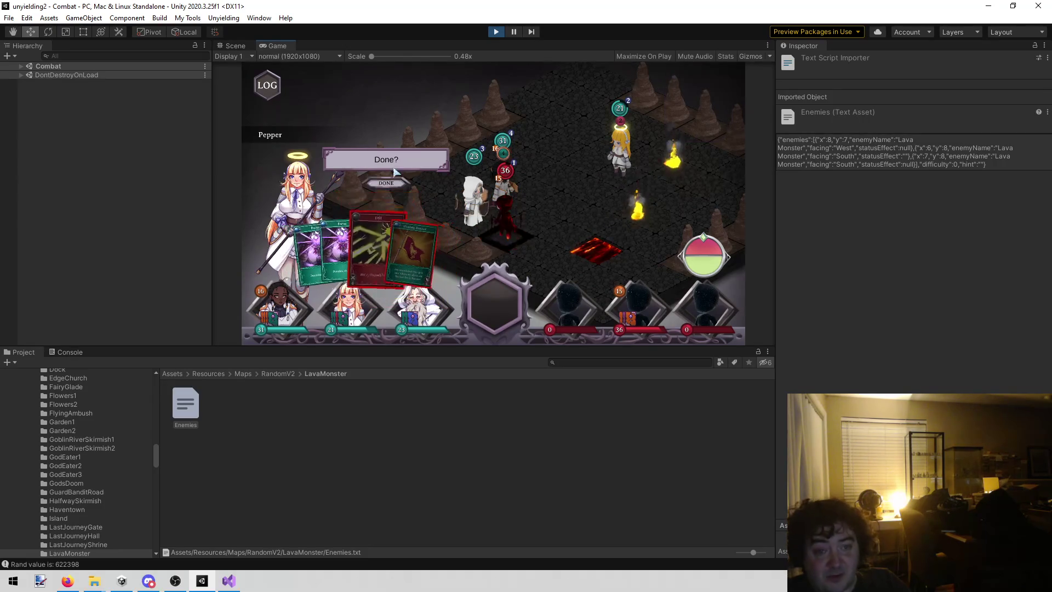
left_click(387, 185)
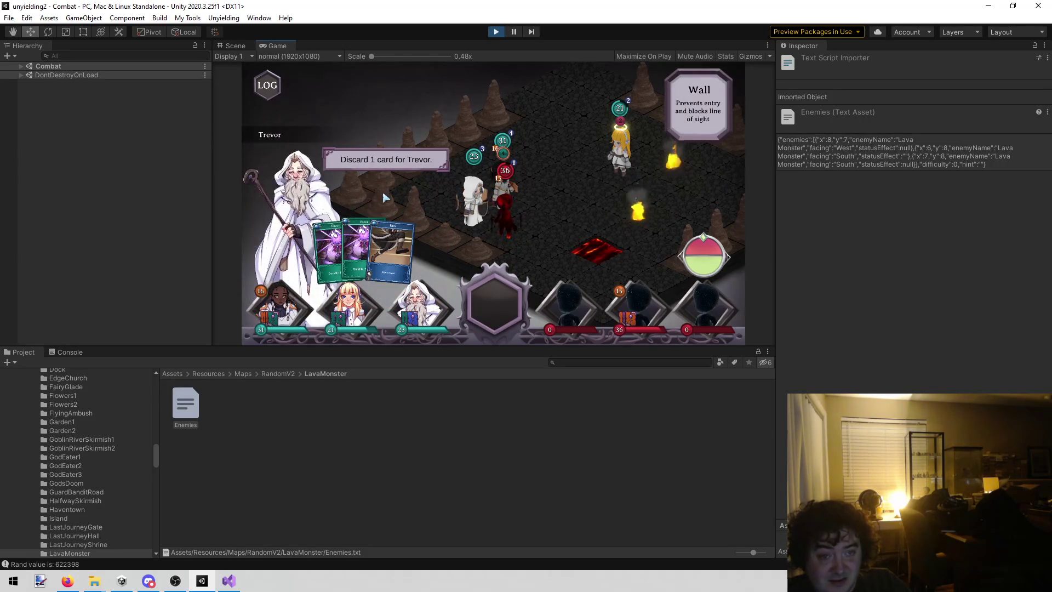
left_click(390, 249)
left_click(387, 185)
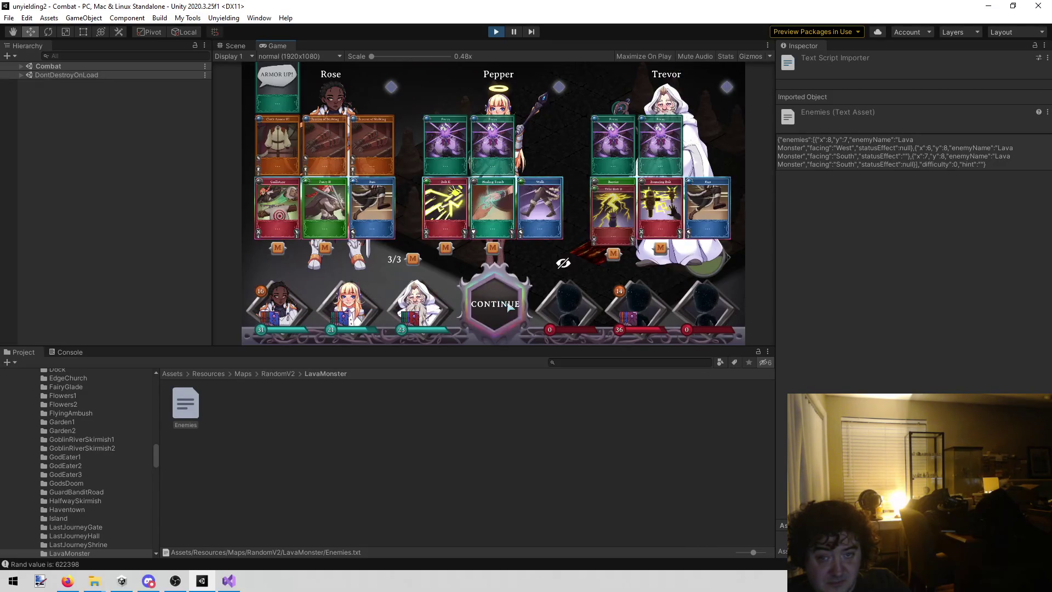
- Hit the Lava Monster with Bolt II, Bouncing Bolt, Trial Bolt II and Guillotine
left_click(509, 309)
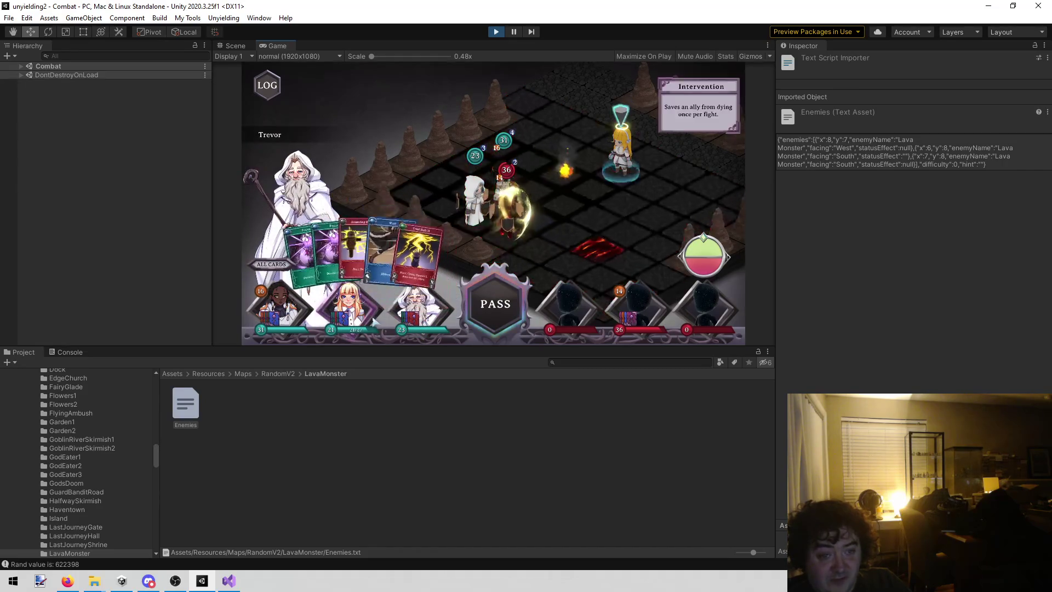
mouse_move(350, 307)
left_click(496, 214)
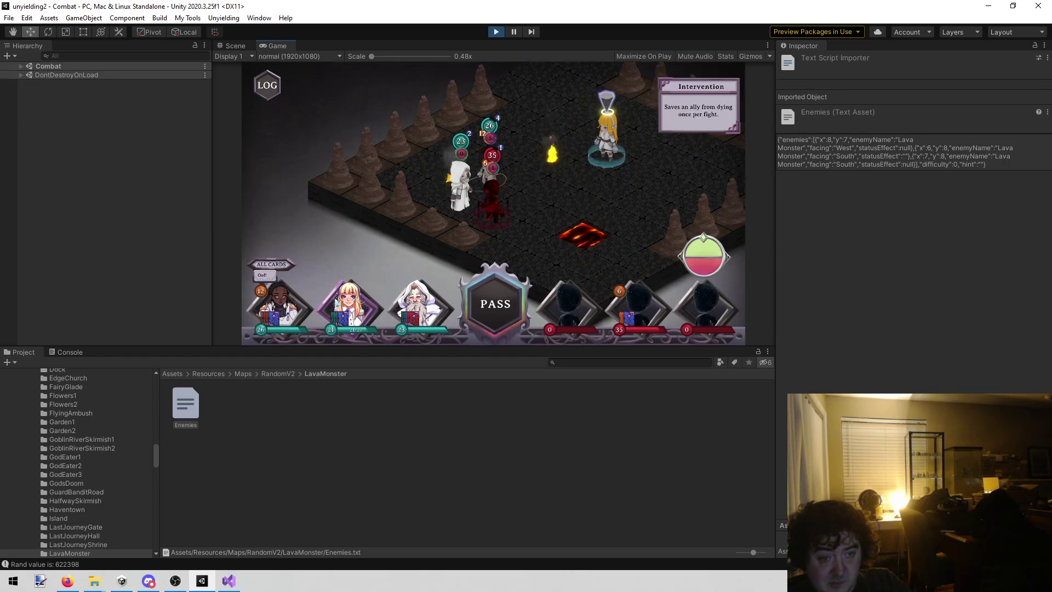
mouse_move(415, 314)
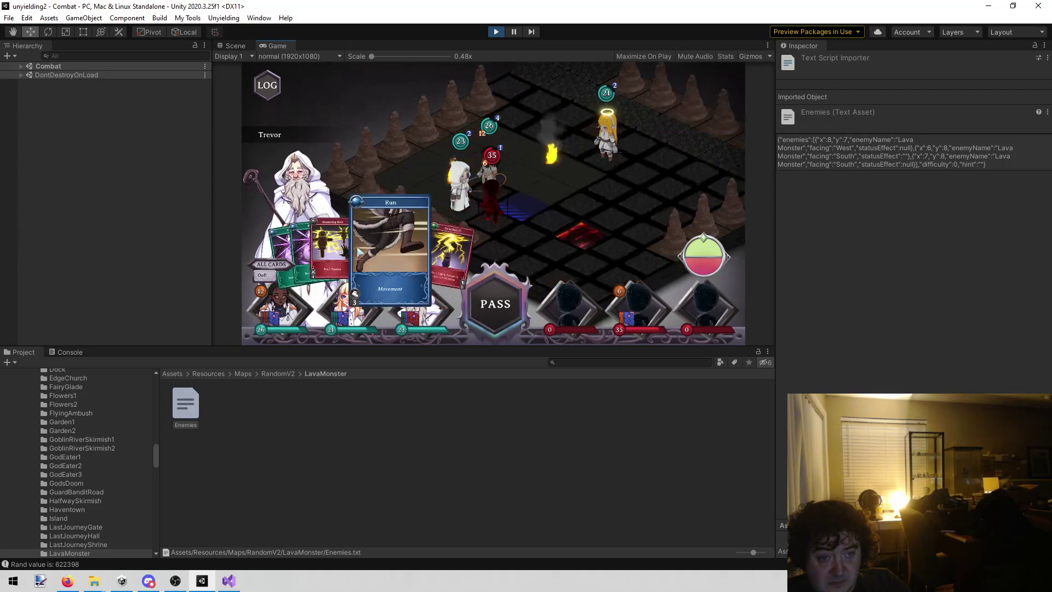
left_click(349, 249)
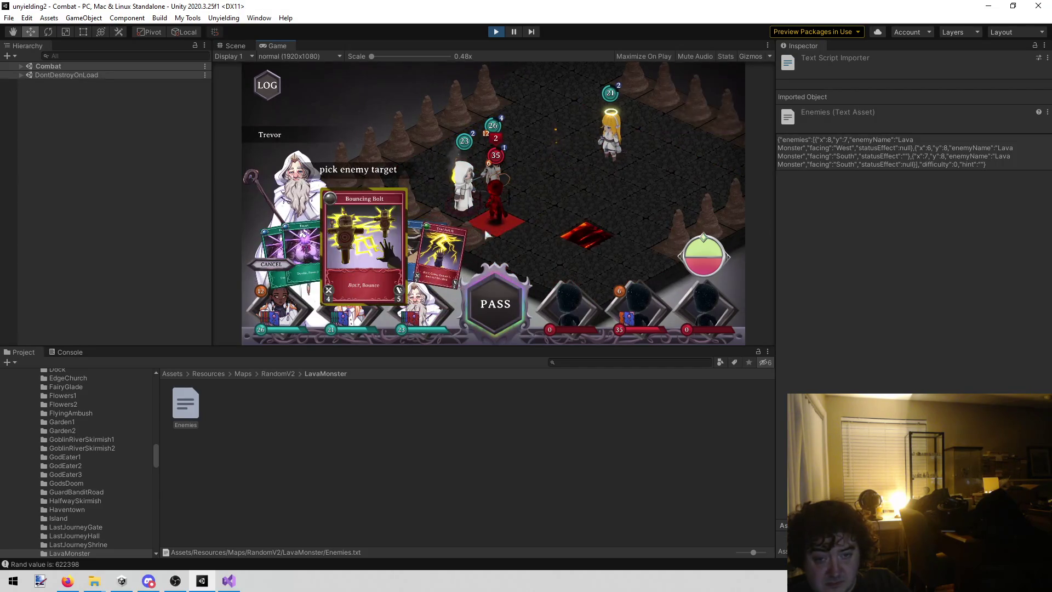
left_click(560, 186)
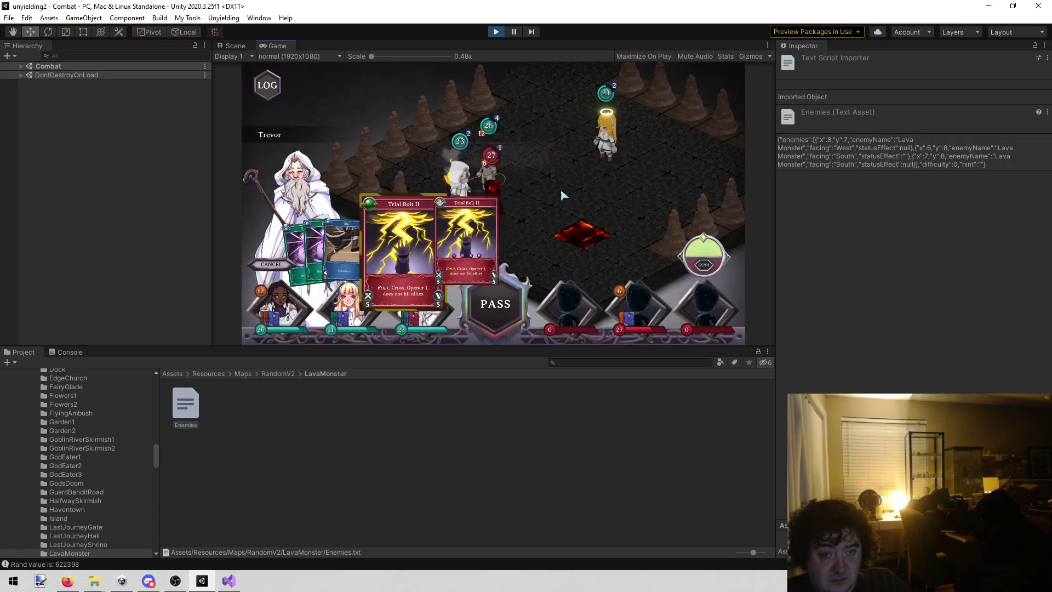
left_click(520, 237)
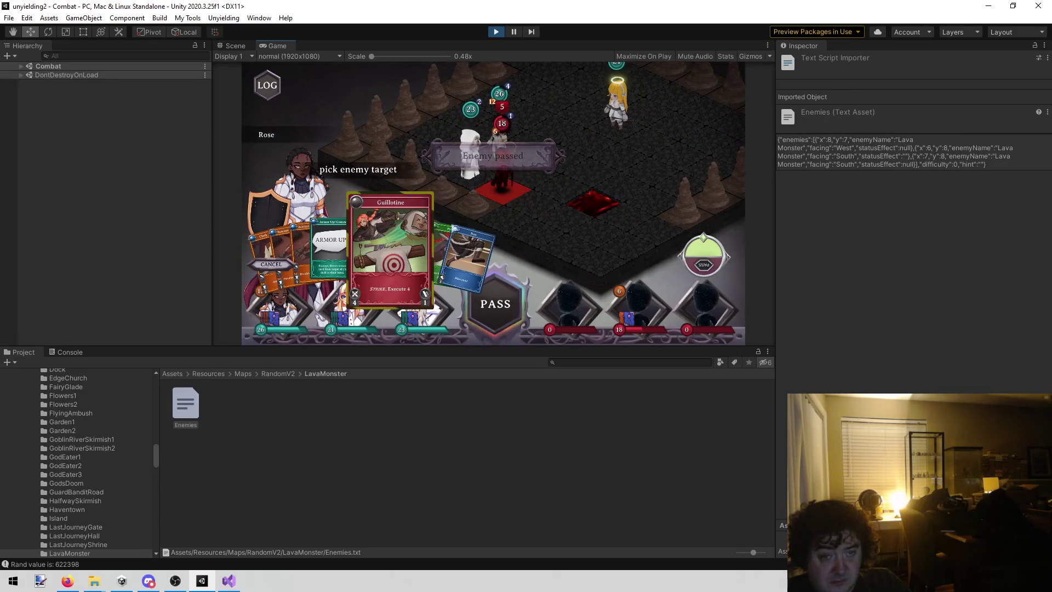
left_click(536, 175)
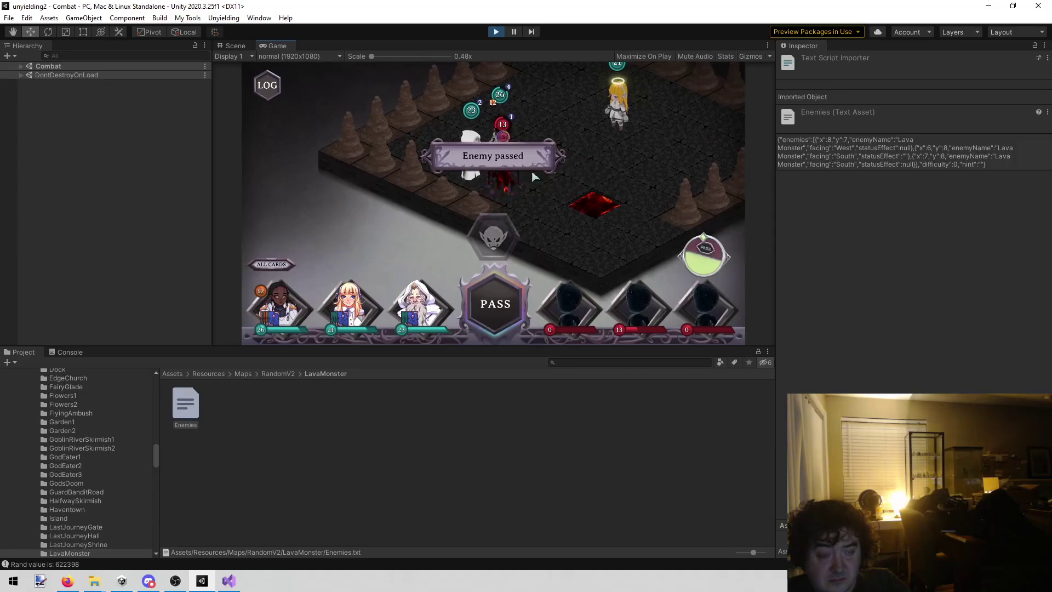
- Play Rose's Parry II, then confirm discards for Rose, Pepper and Trevor's Run card
left_click(462, 229)
left_click(605, 168)
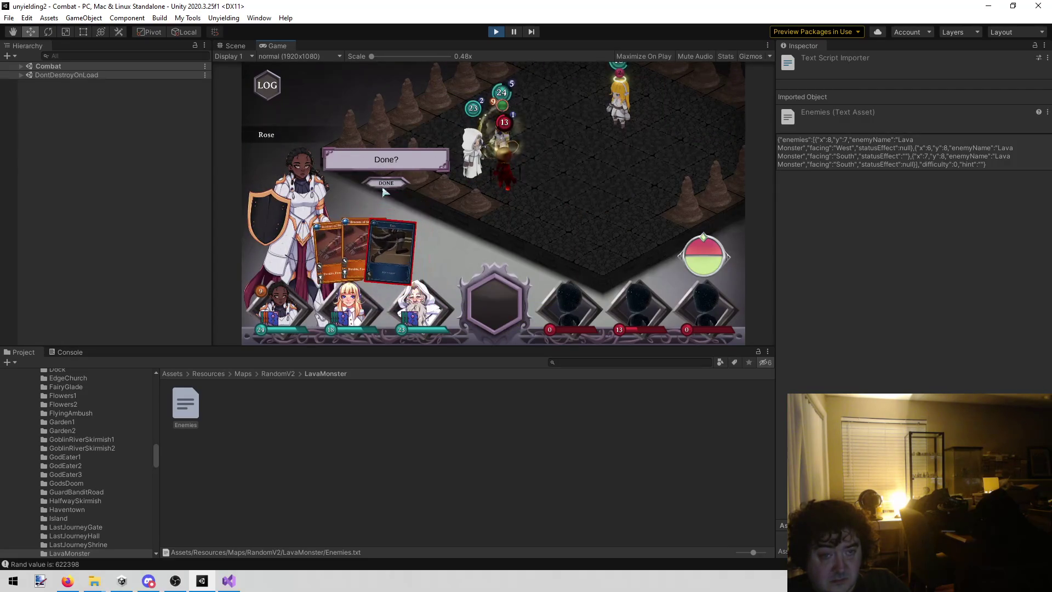
left_click(386, 184)
left_click(406, 241)
left_click(378, 241)
left_click(387, 186)
left_click(392, 252)
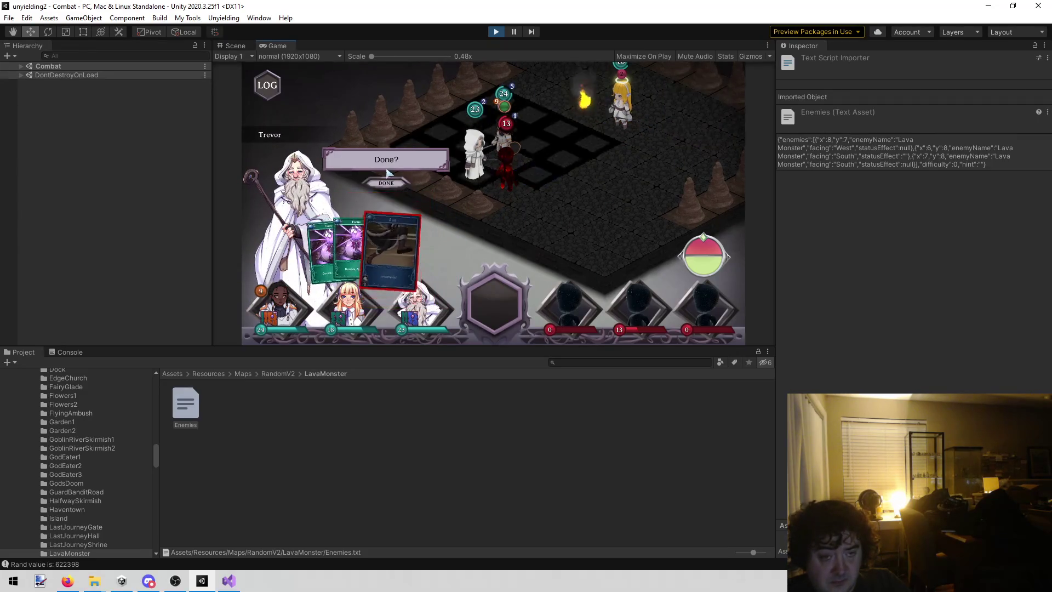
left_click(391, 163)
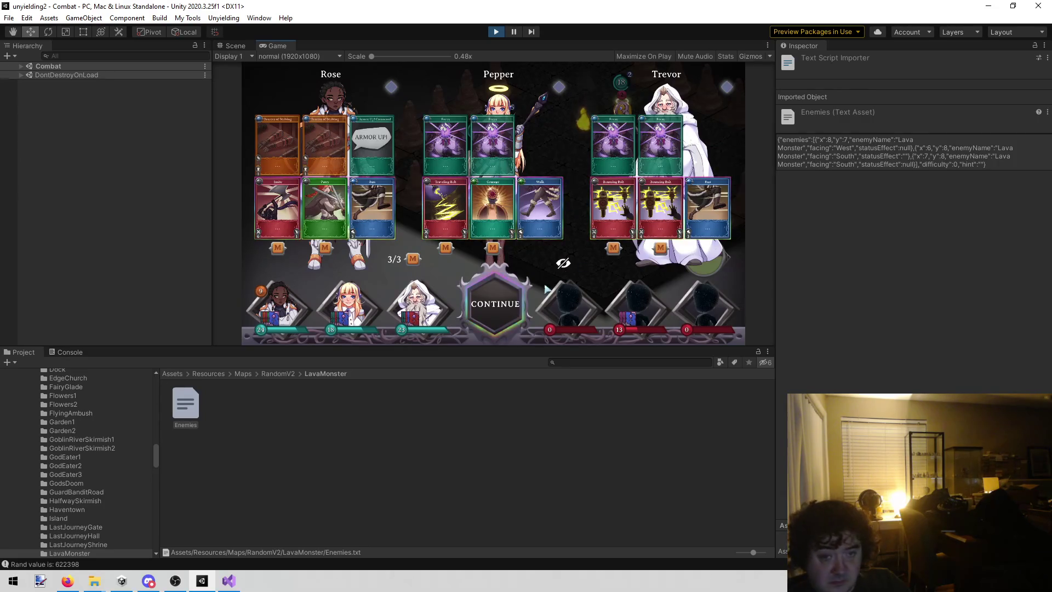
- Finish the Lava Monster with Pepper's Traveling Bolt and Trevor's Bouncing Bolt, then continue past VICTORY
left_click(504, 319)
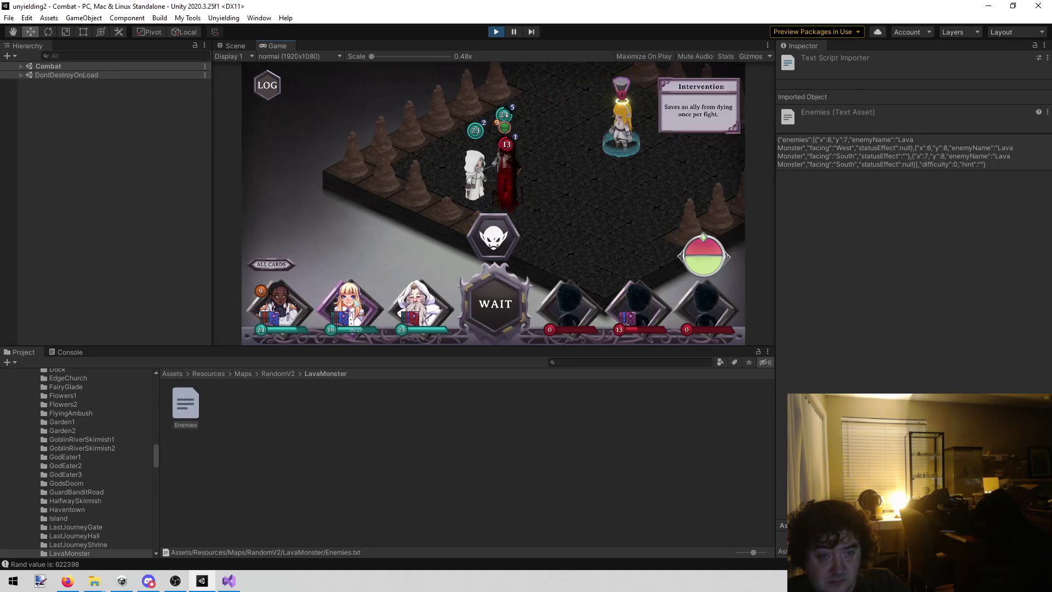
left_click(359, 199)
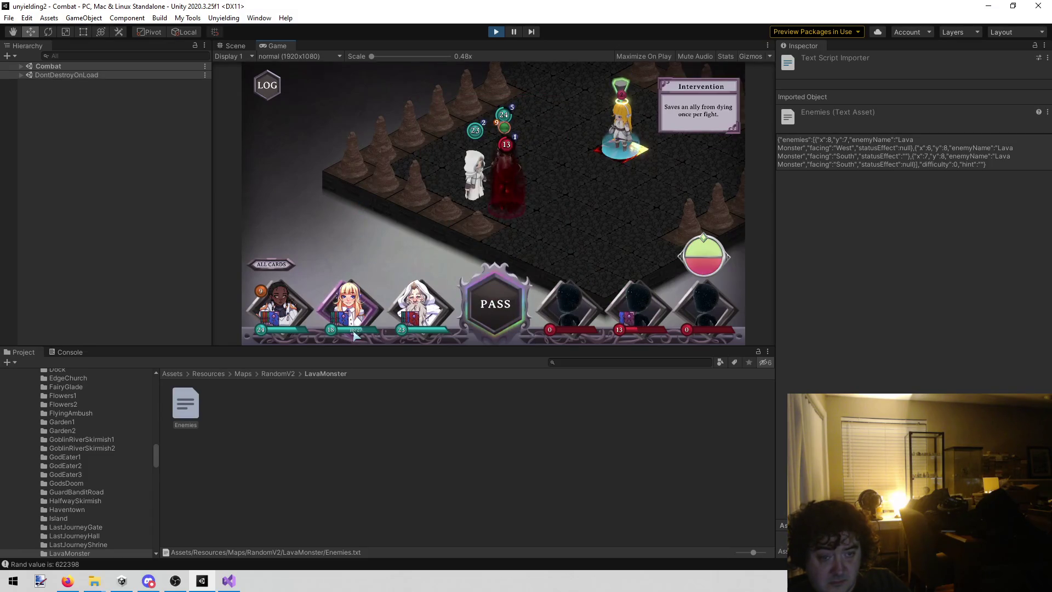
left_click(349, 304)
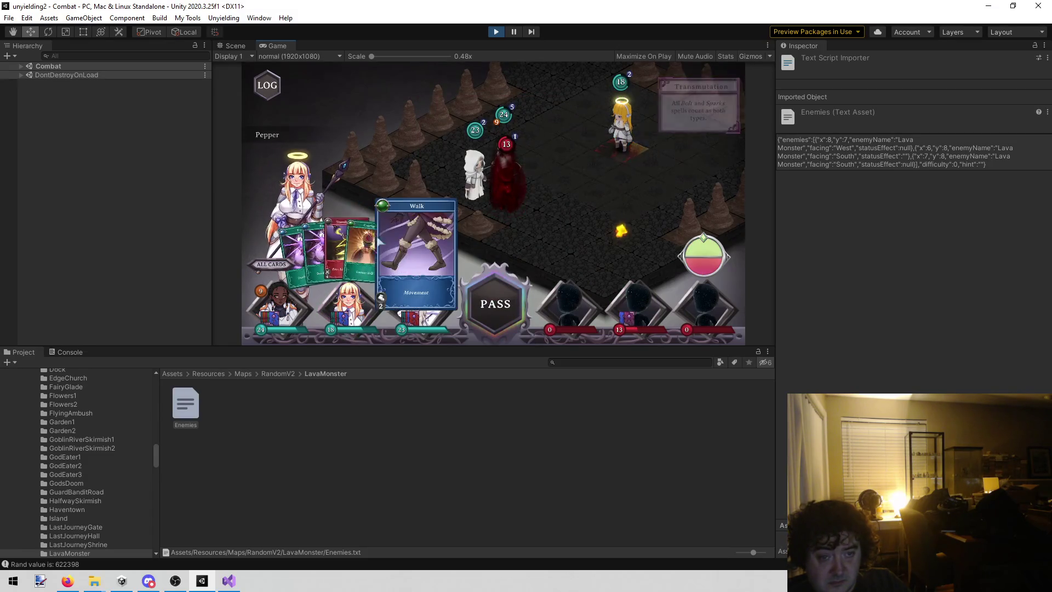
left_click(501, 203)
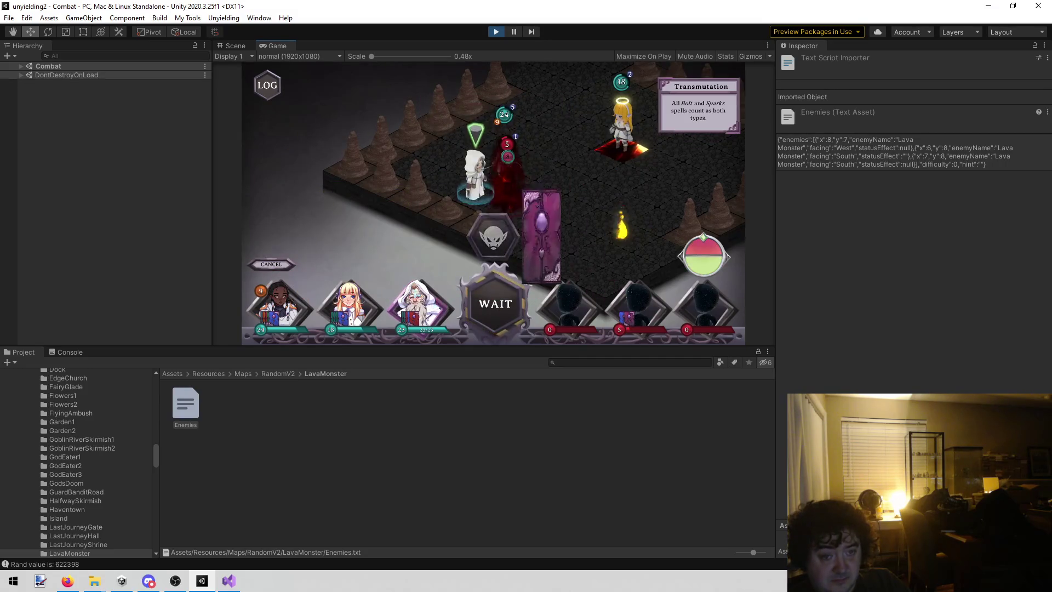
left_click(445, 316)
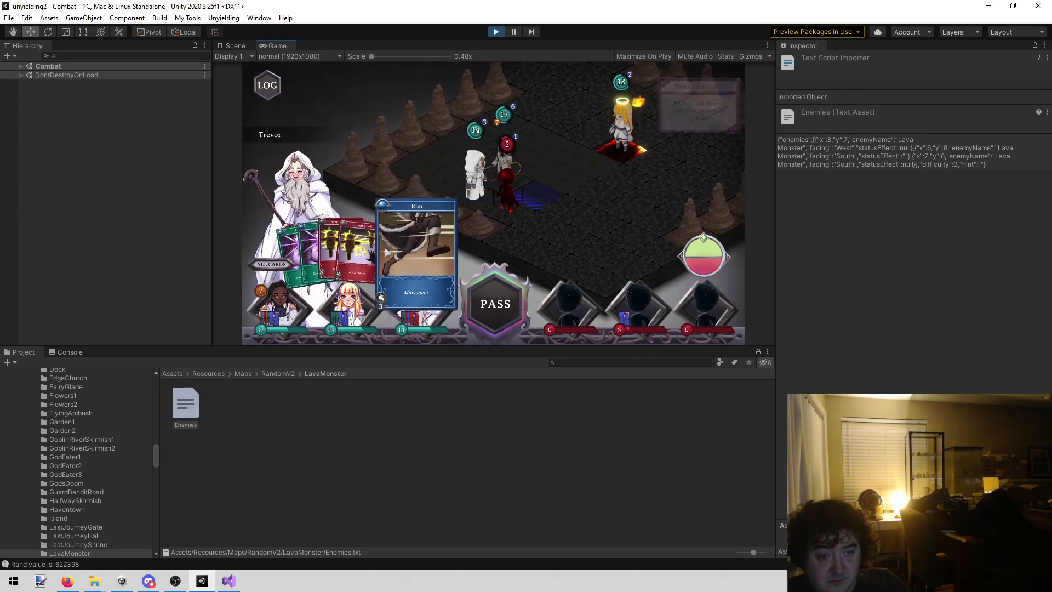
left_click(390, 247)
left_click(581, 205)
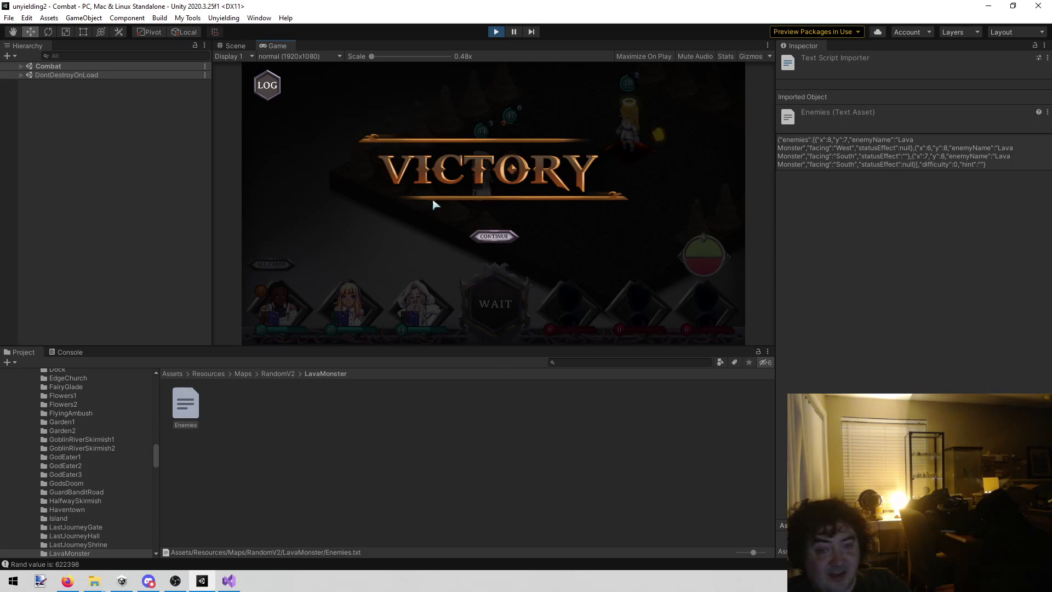
left_click(481, 238)
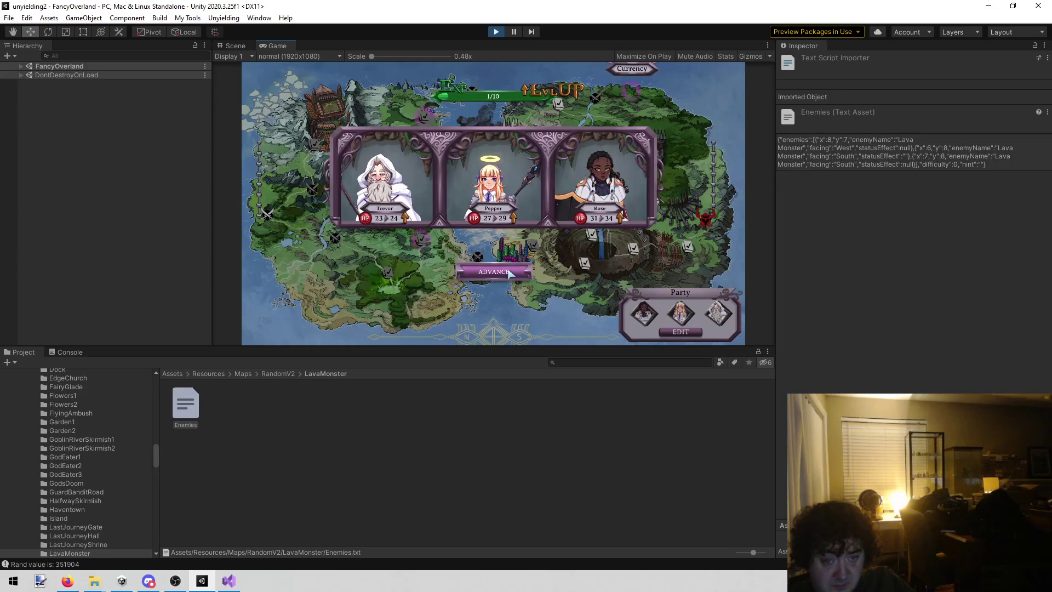
- Stop play mode from the toolbar to return to the editor
left_click(491, 31)
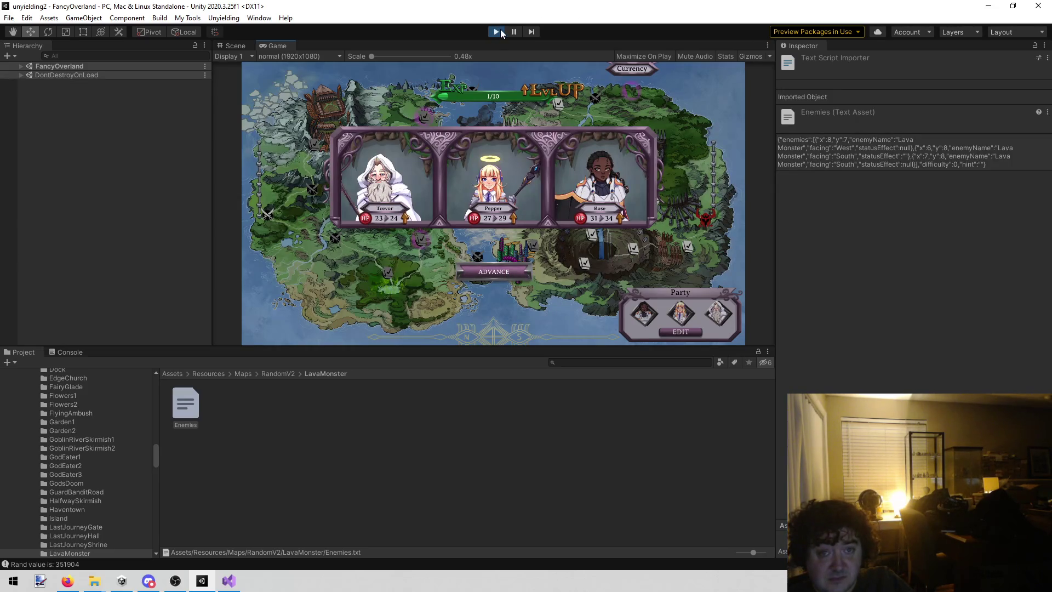
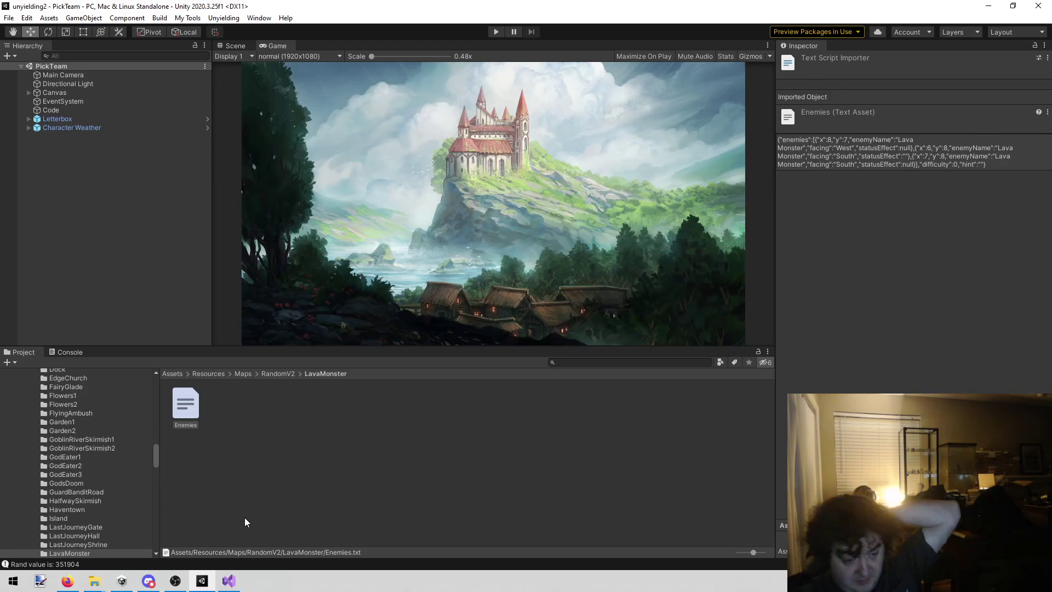
- Close Enemies.txt in Visual Studio and inspect BattleManager.cs card lookup lines 727–728
left_click(240, 585)
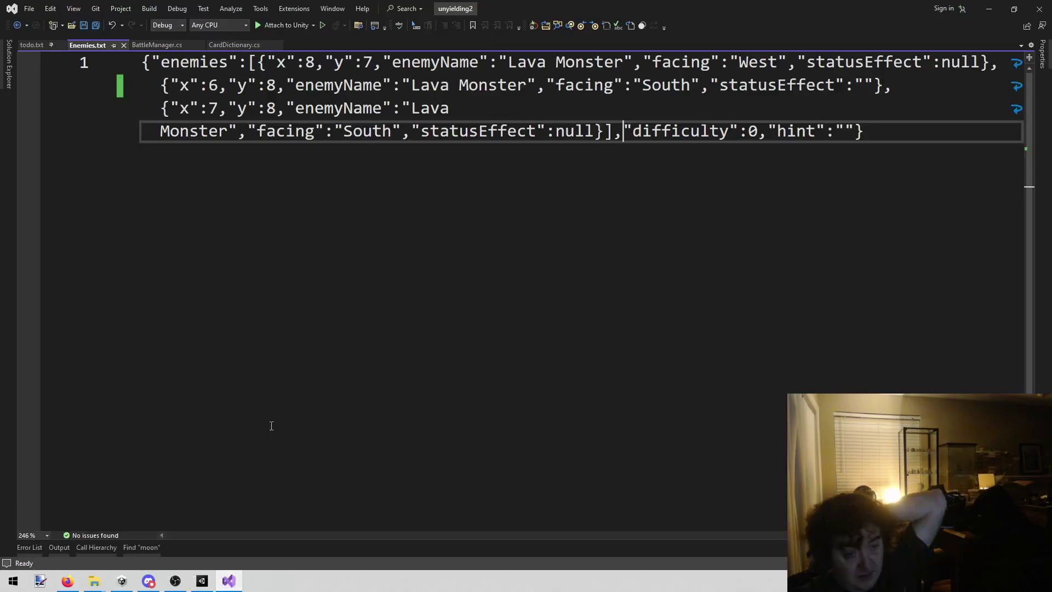
middle_click(100, 44)
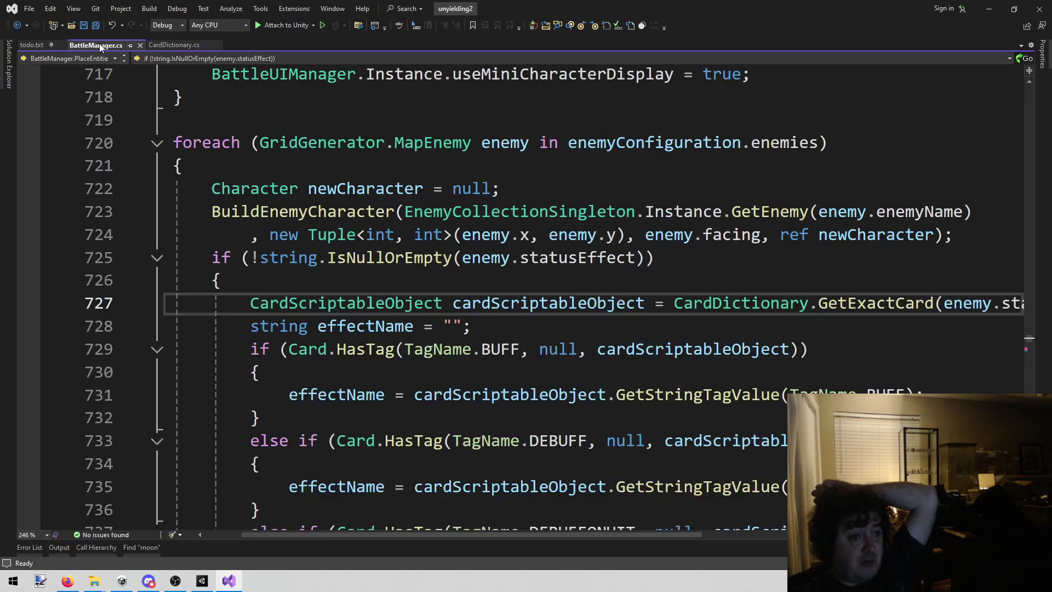
left_click(590, 304)
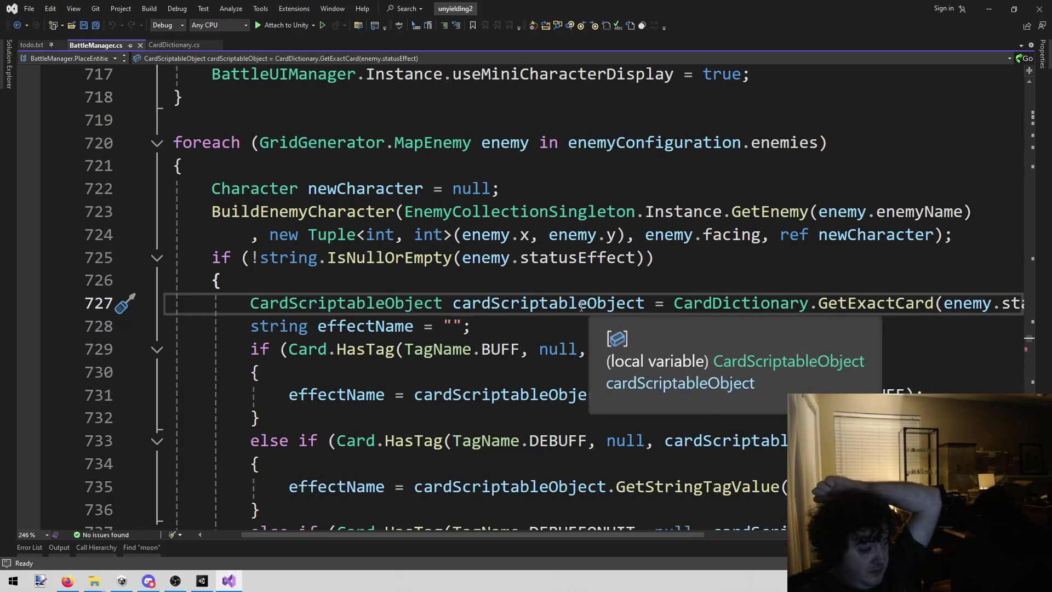
left_click(437, 329)
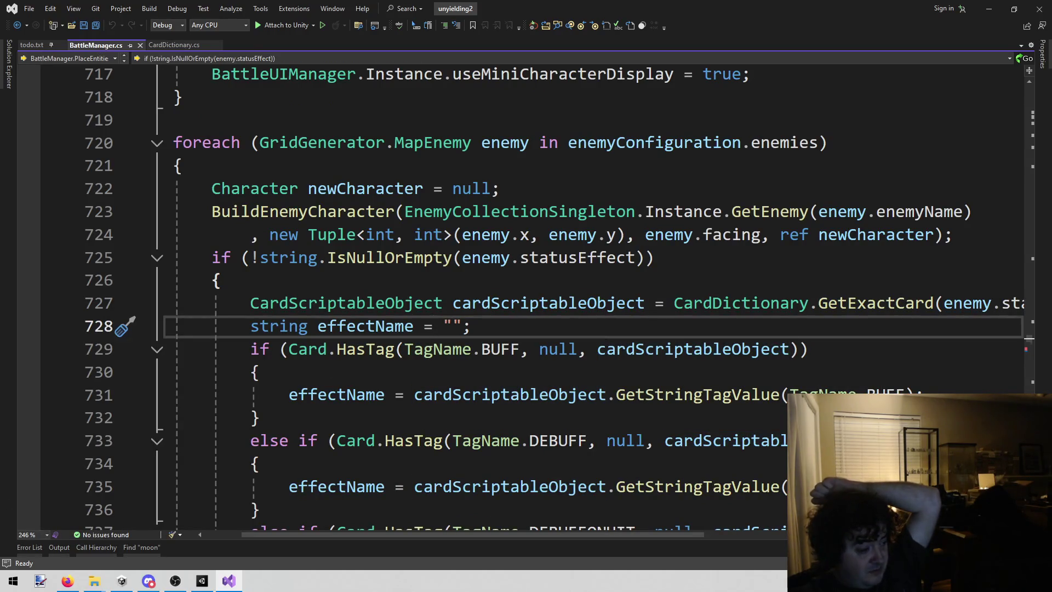
key("alt+Tab")
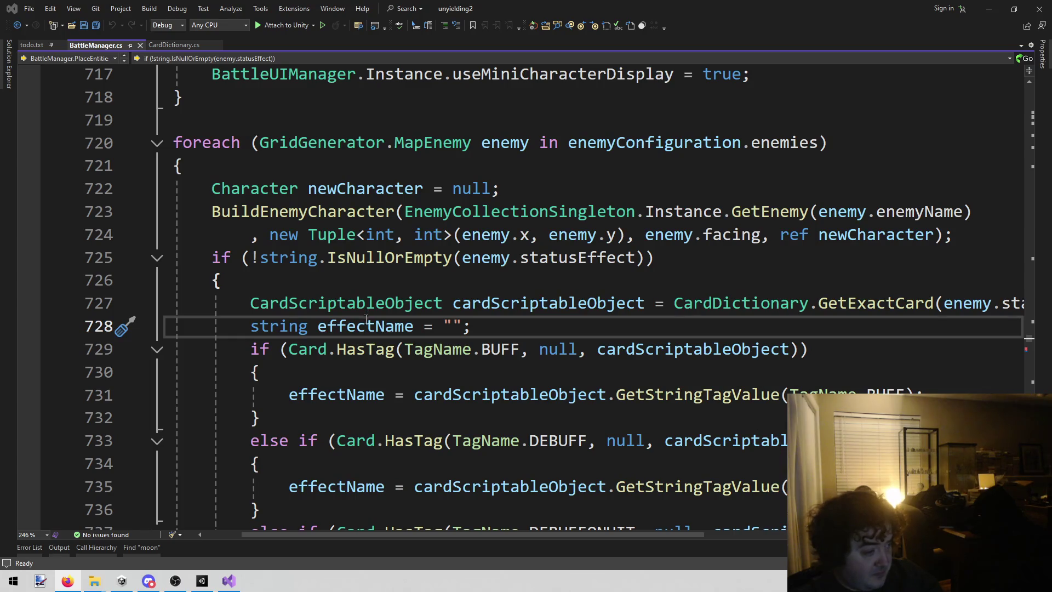
- Highlight every HasTag use in BattleManager.cs, then return to the card lookup on line 727
left_click(365, 351)
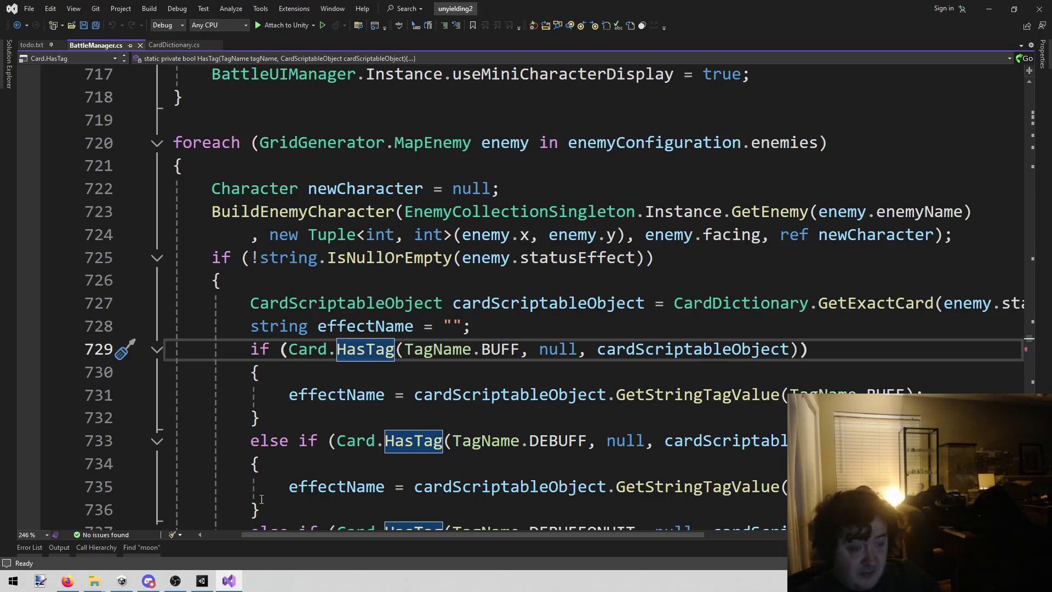
left_click_drag(258, 534, 188, 521)
scroll(201, 306, "up", 3)
scroll(201, 306, "up", 9)
scroll(196, 317, "down", 6)
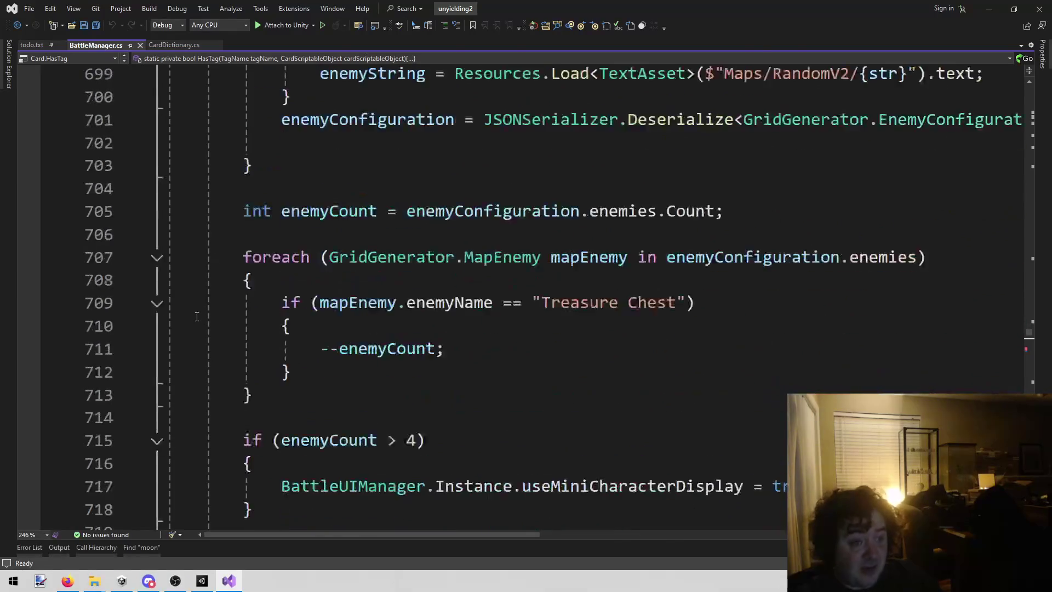
scroll(197, 317, "down", 5)
scroll(205, 350, "down", 3)
scroll(210, 378, "up", 3)
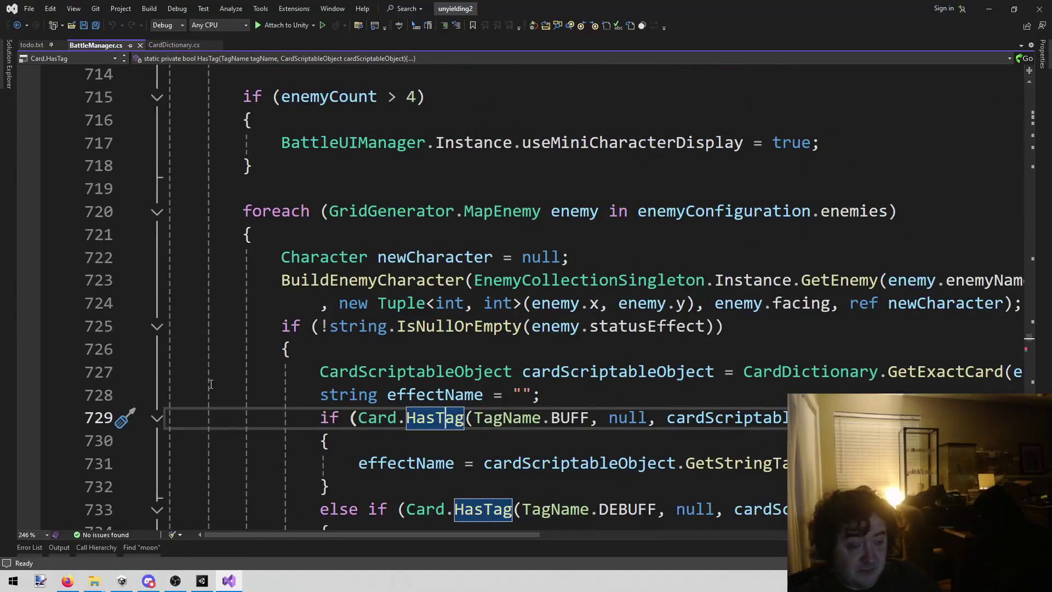
left_click(198, 373)
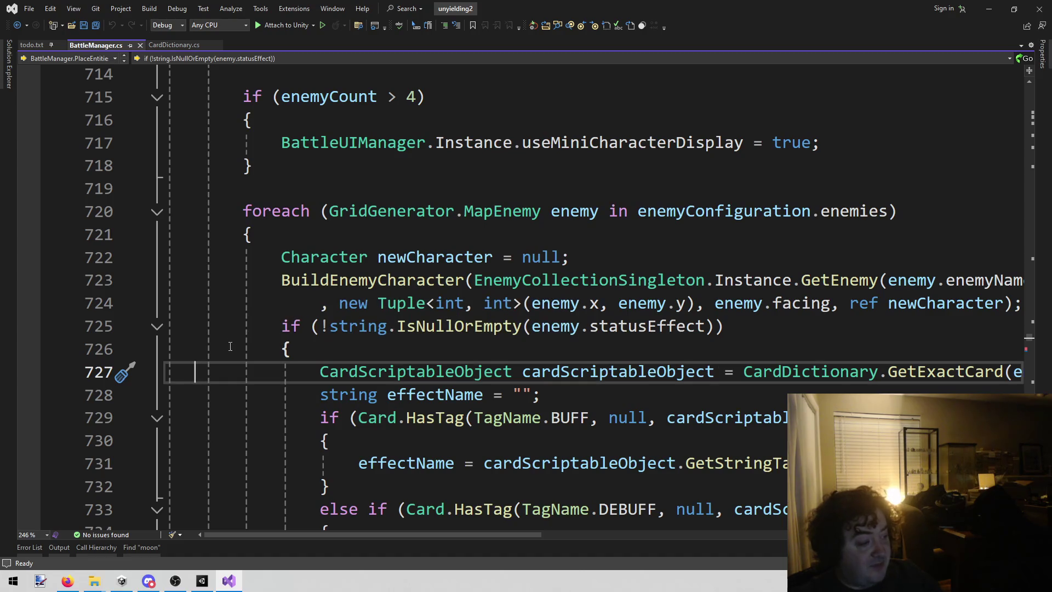
- Scroll up from the enemy loop to the PlaceEntities method at line 619
scroll(241, 345, "up", 2)
left_click(246, 372)
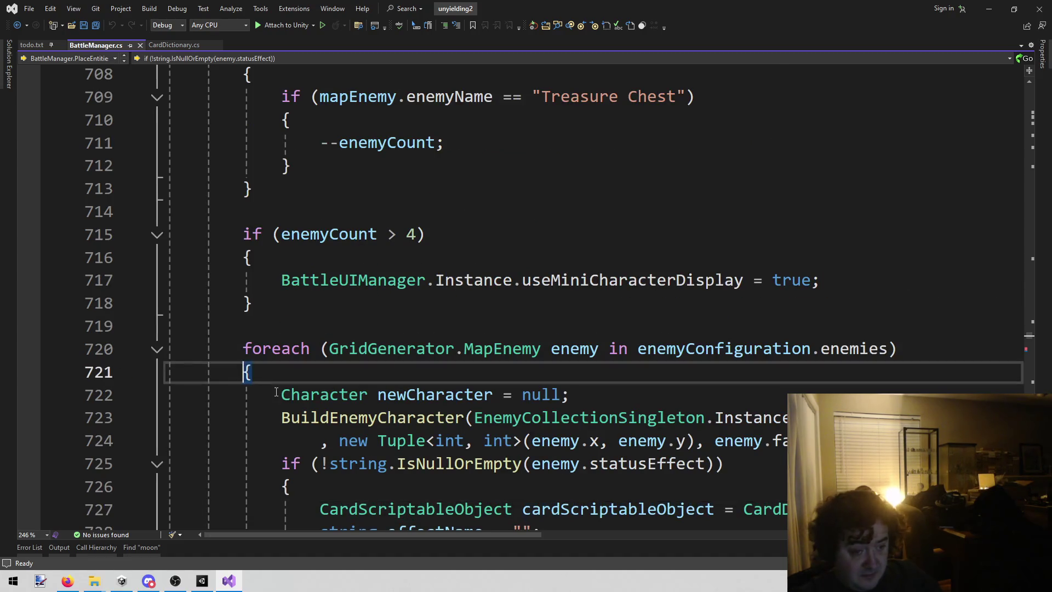
scroll(276, 392, "up", 13)
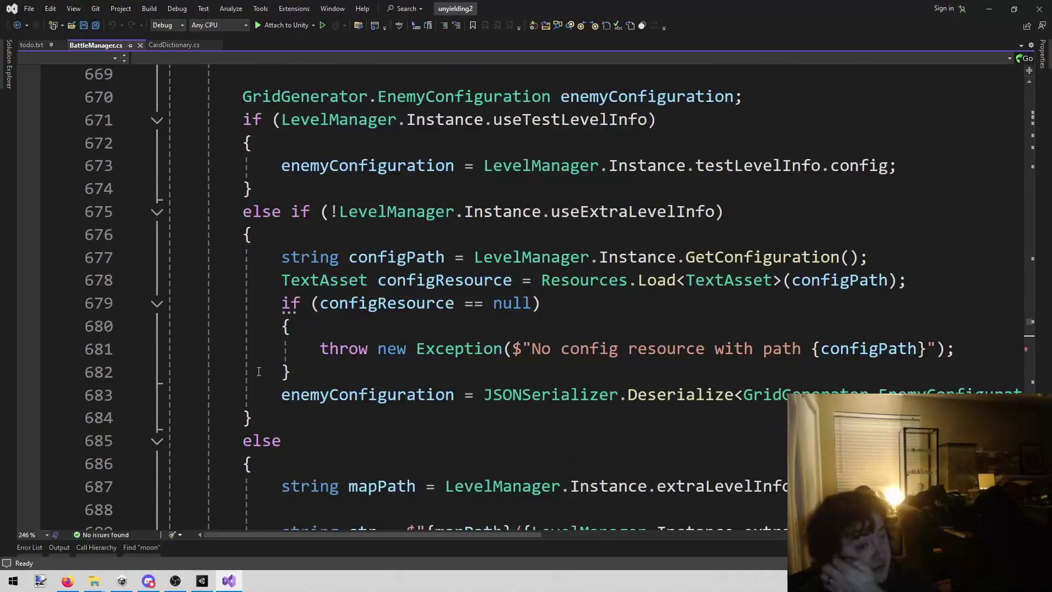
scroll(259, 372, "up", 6)
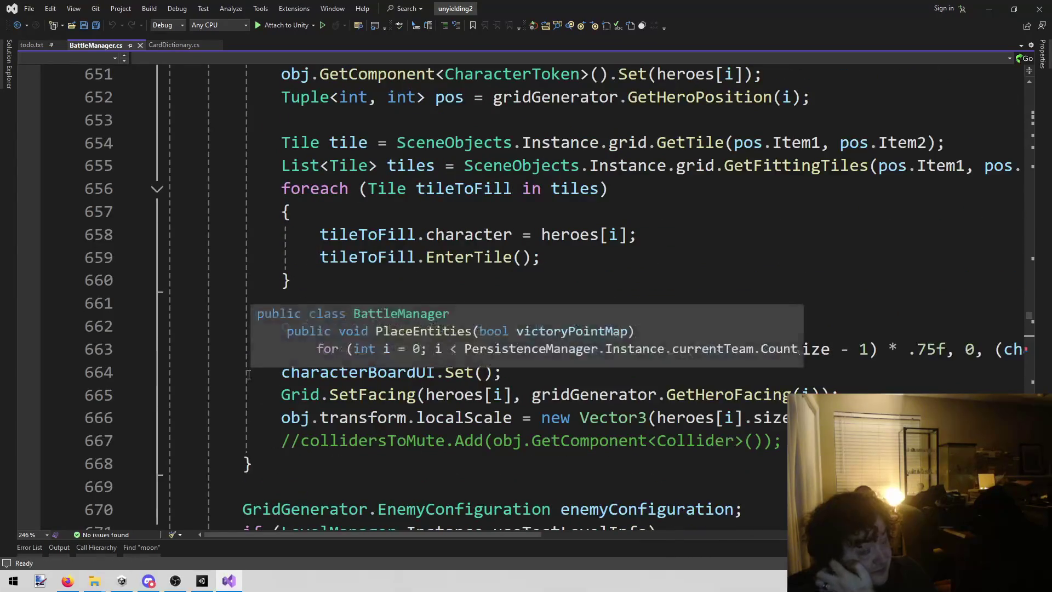
scroll(257, 361, "up", 7)
scroll(270, 345, "down", 3)
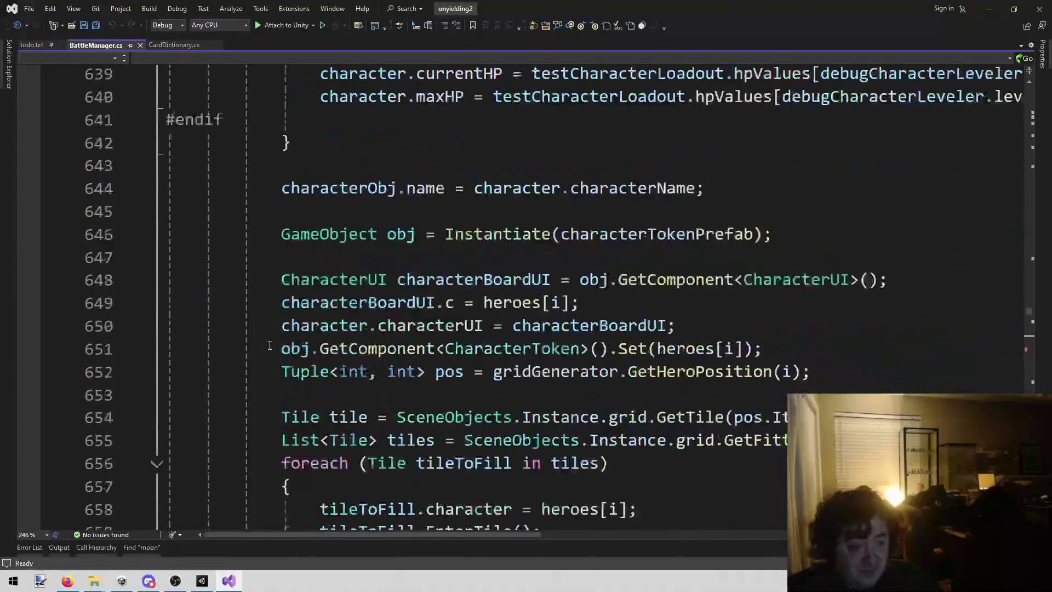
scroll(270, 345, "up", 4)
scroll(261, 357, "up", 6)
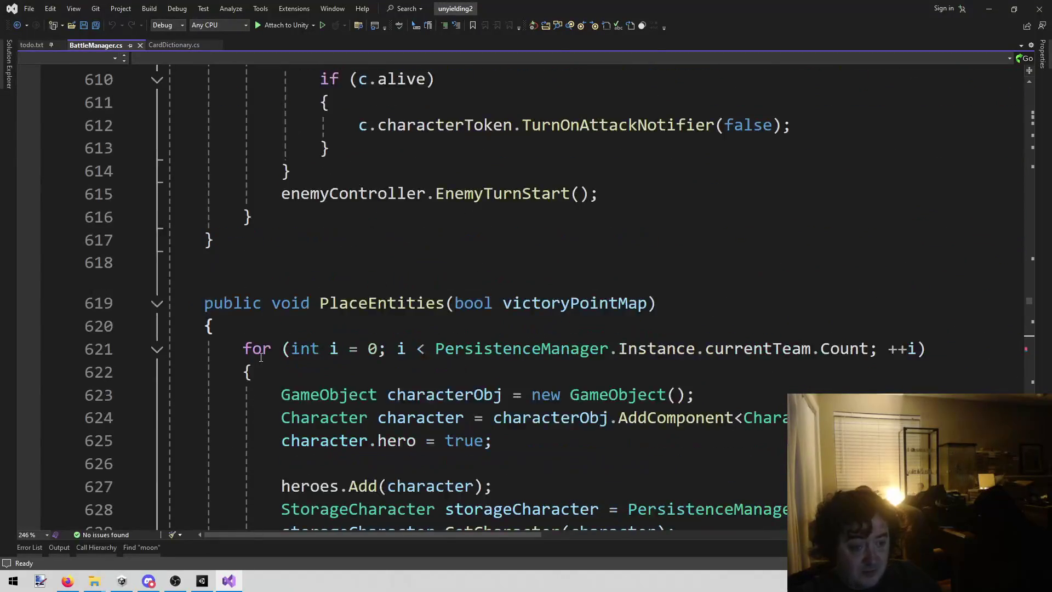
left_click(202, 579)
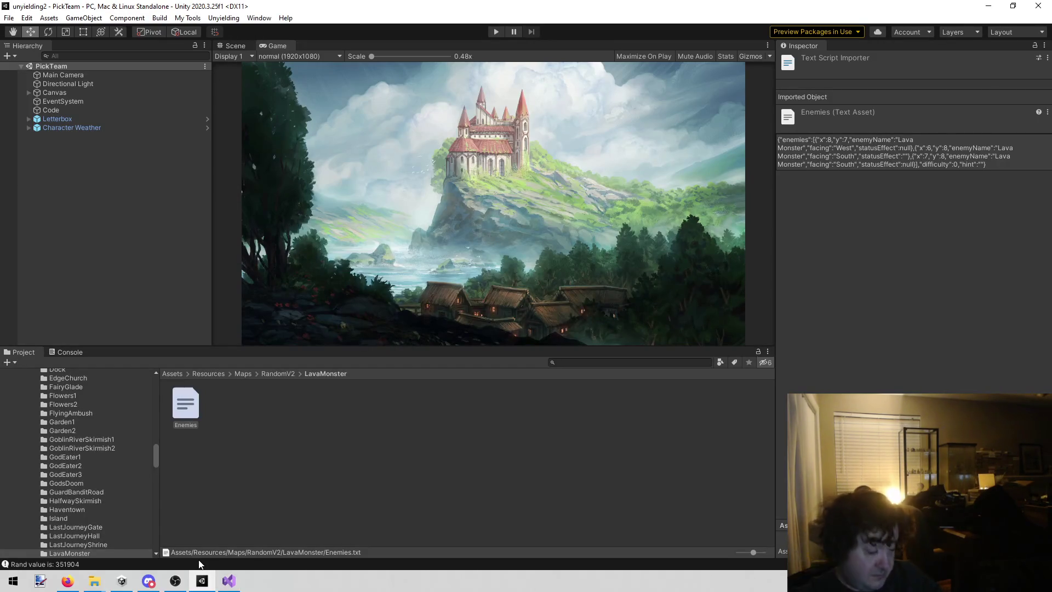
- Deselect the Enemies text asset in Unity, emptying the Inspector, and return to Visual Studio
left_click(264, 462)
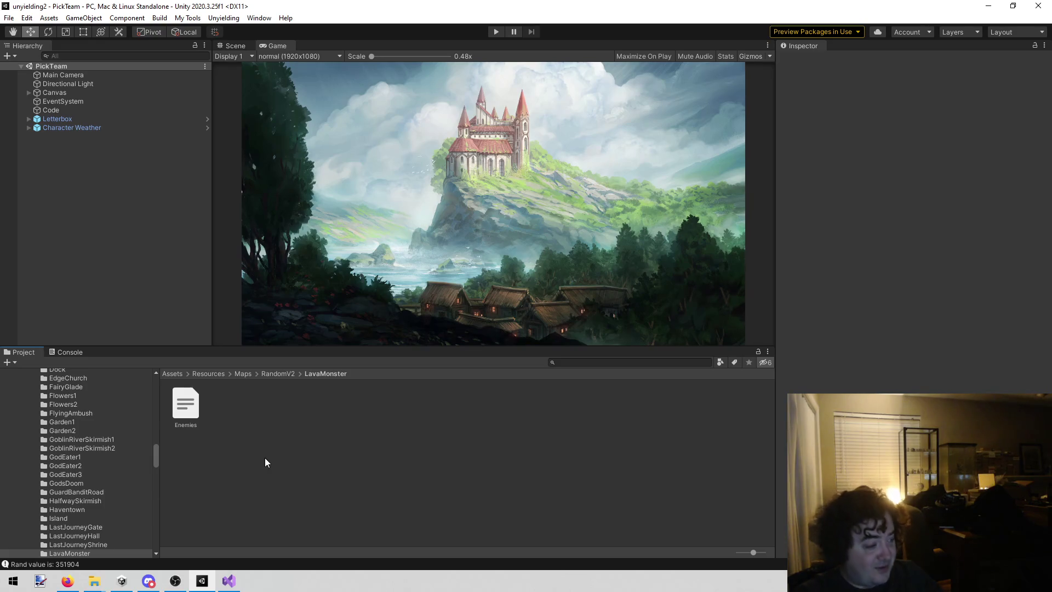
left_click(228, 581)
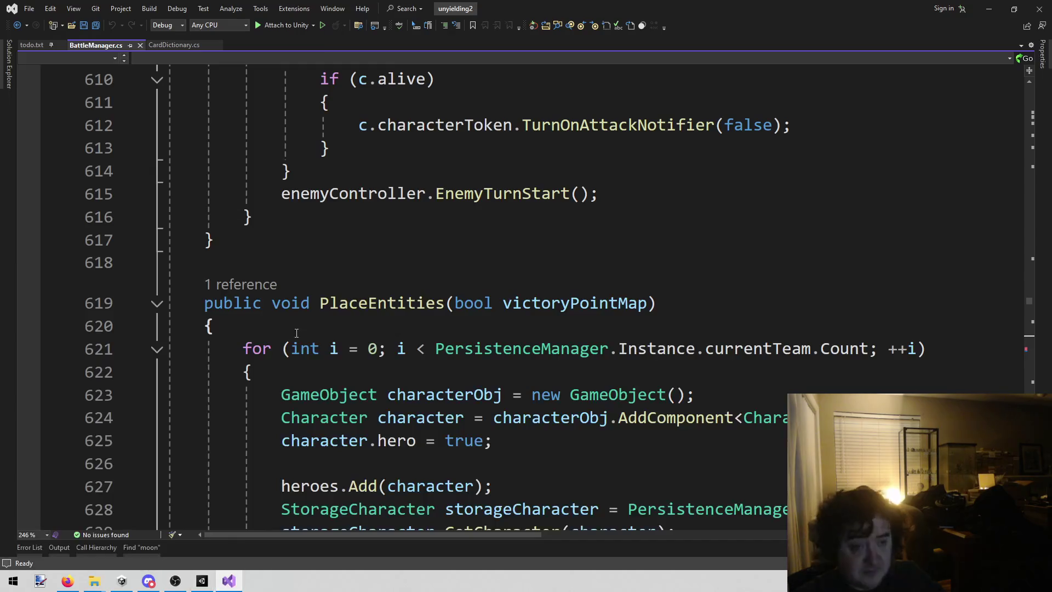
- Select the World 2 volcano and lava monster notes, lines 257–263, in todo.txt
left_click(173, 47)
left_click(25, 47)
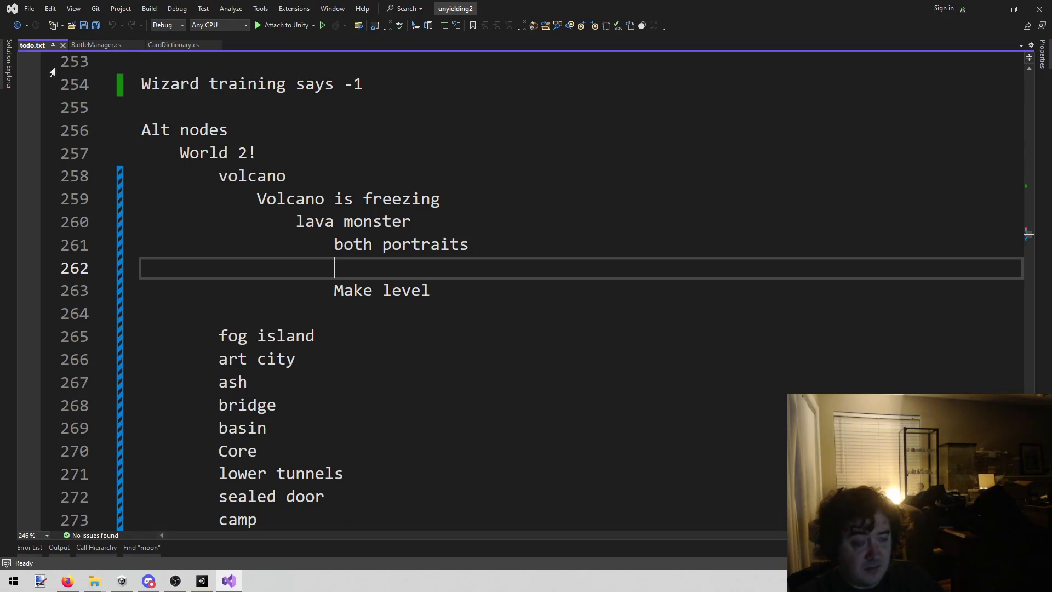
mouse_move(488, 291)
left_mouse_down()
mouse_move(118, 176)
mouse_move(116, 144)
left_mouse_up()
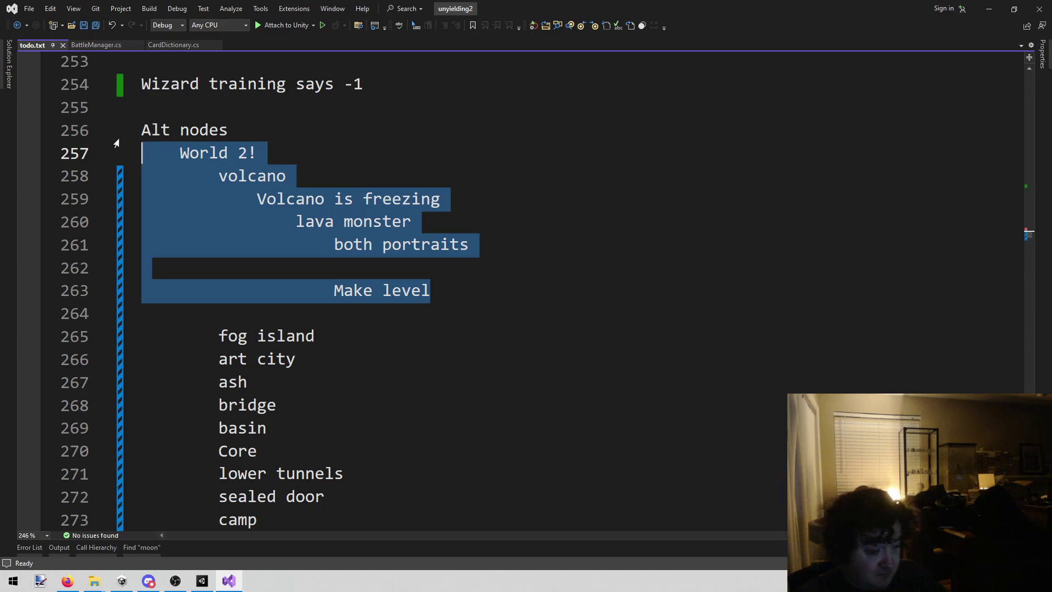
left_click(202, 580)
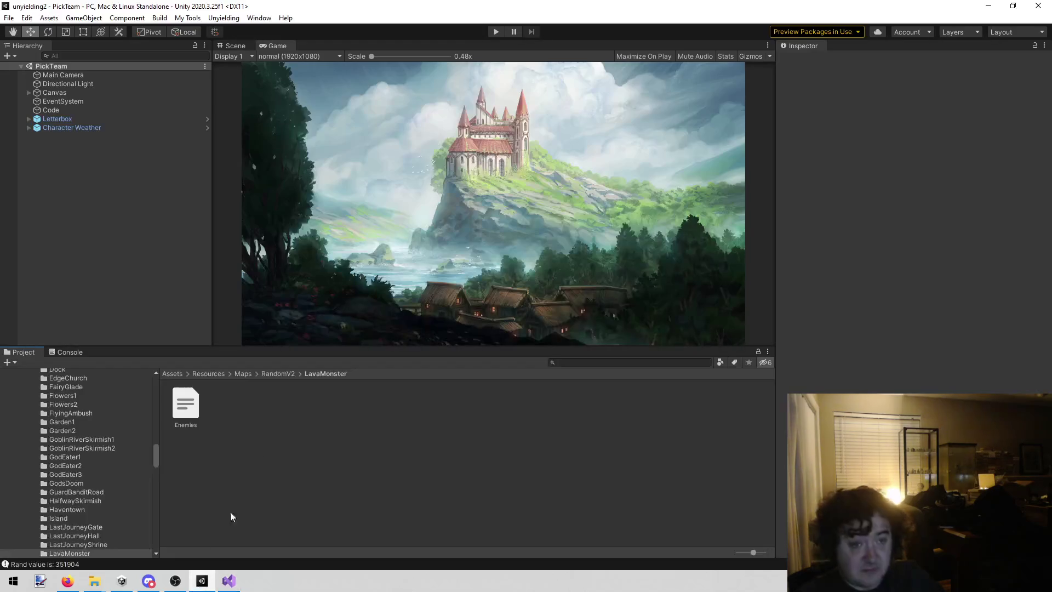
- Play the Library scene and filter the card library to armor cards
left_click(224, 17)
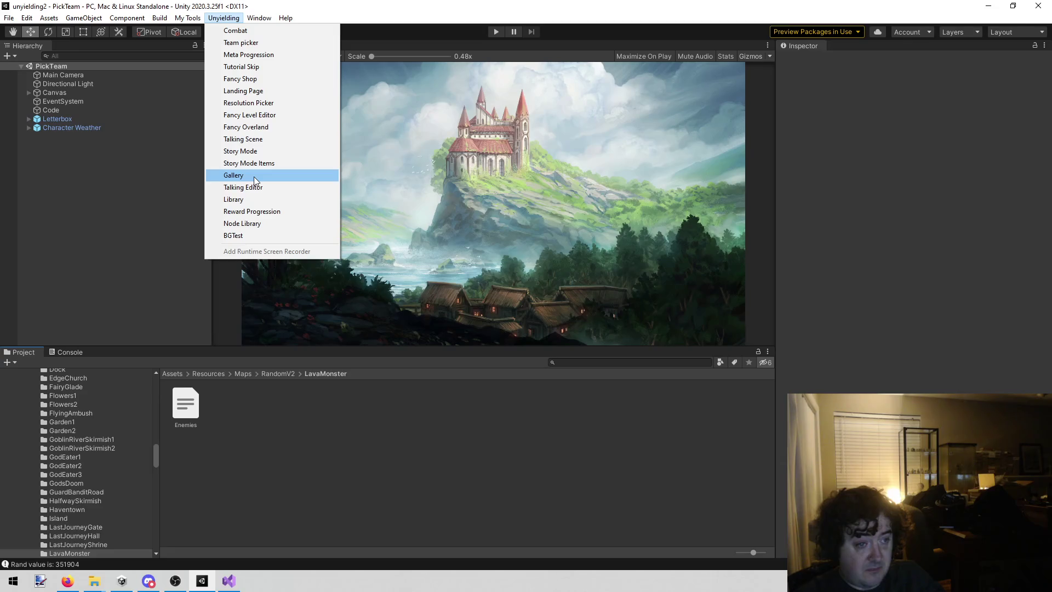
left_click(243, 199)
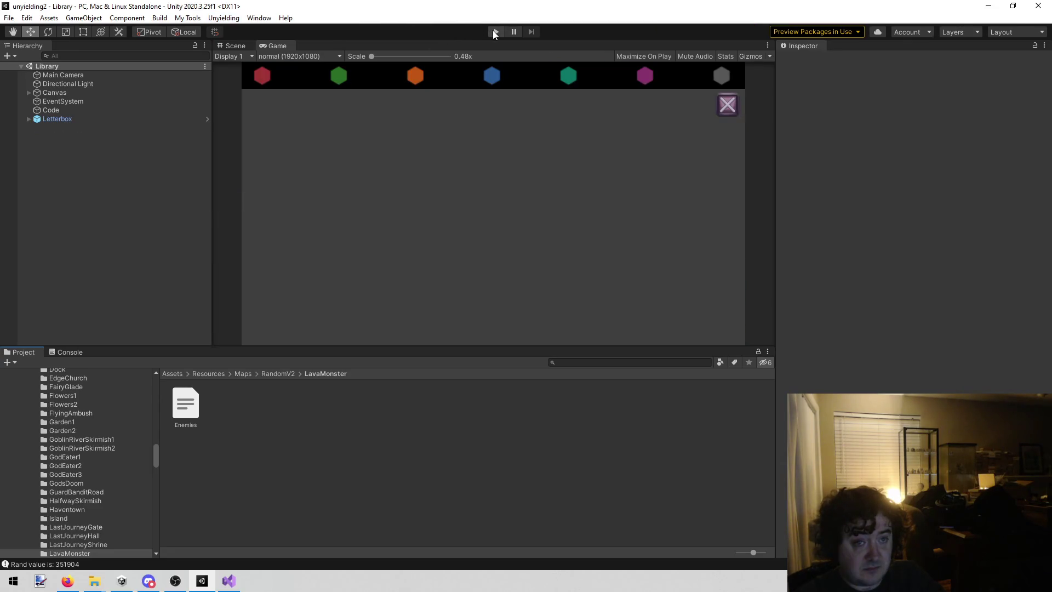
left_click(494, 32)
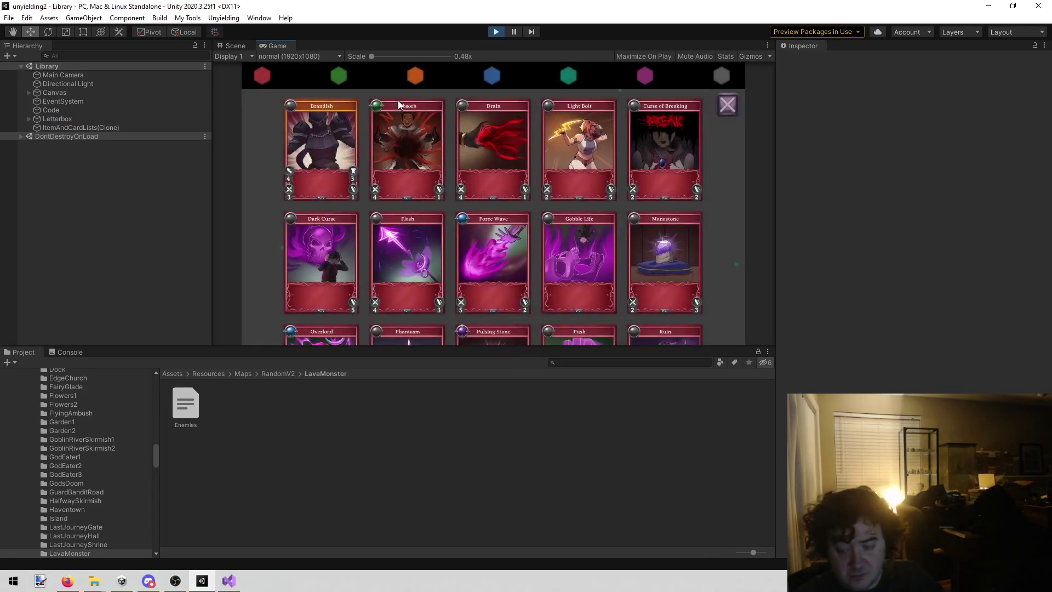
left_click(417, 71)
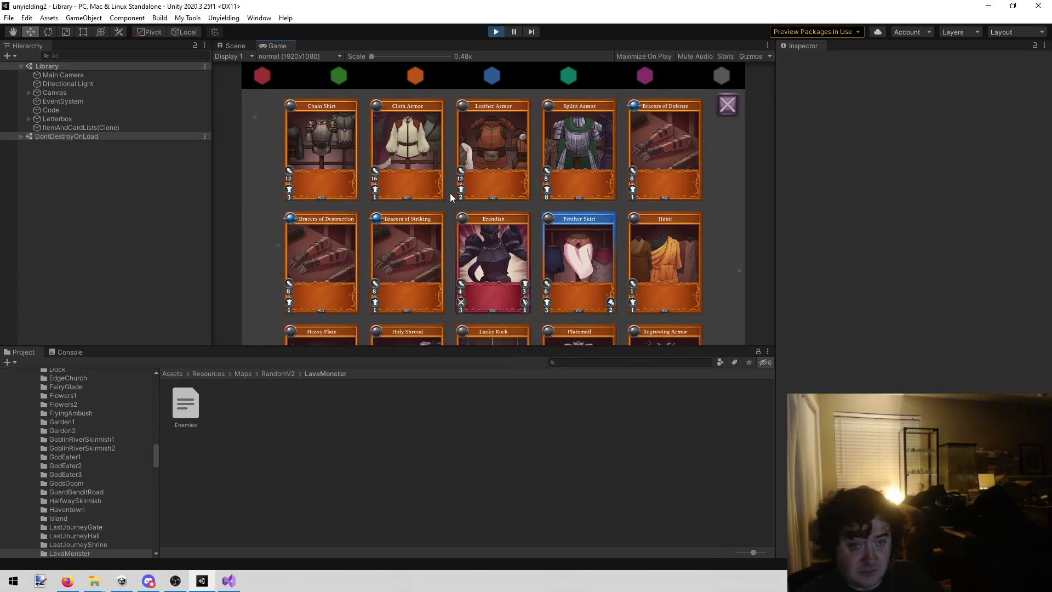
- Inspect the Splint Armor, Platemail and Heavy Plate cards enlarged
left_click(550, 164)
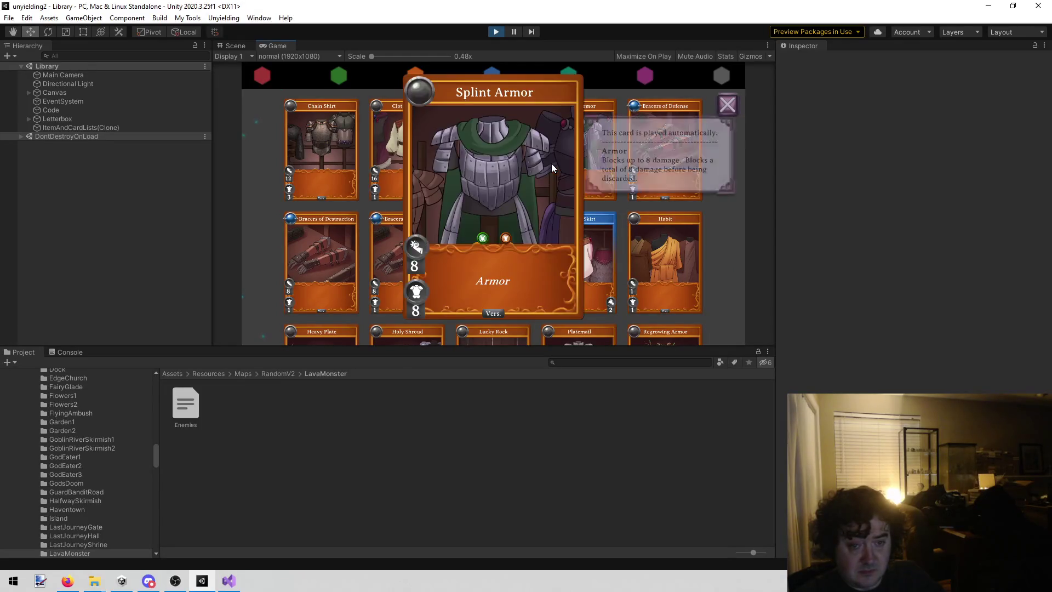
left_click(362, 204)
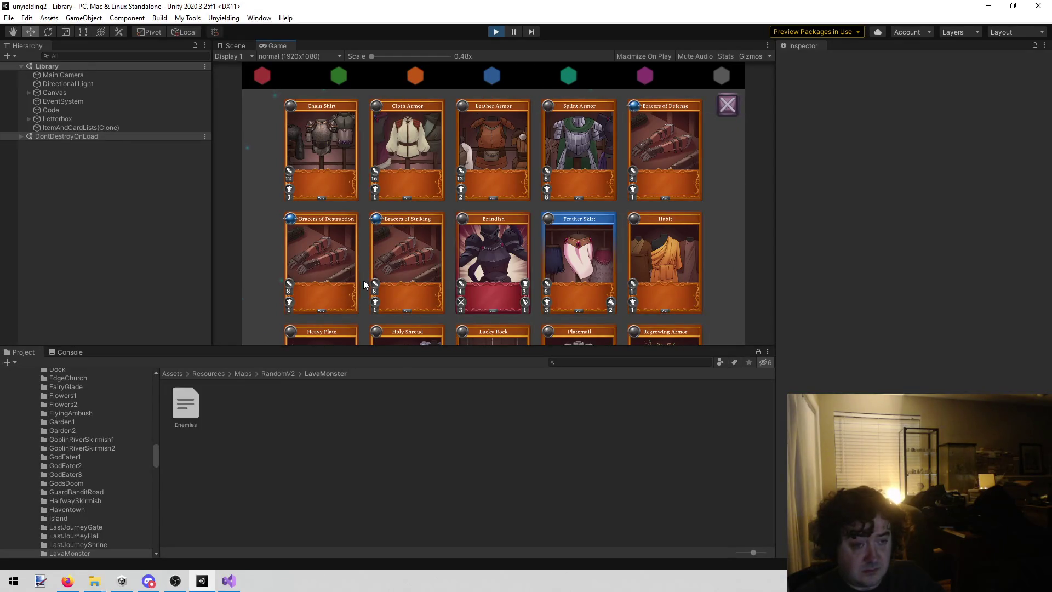
scroll(360, 250, "down", 3)
scroll(493, 219, "down", 1)
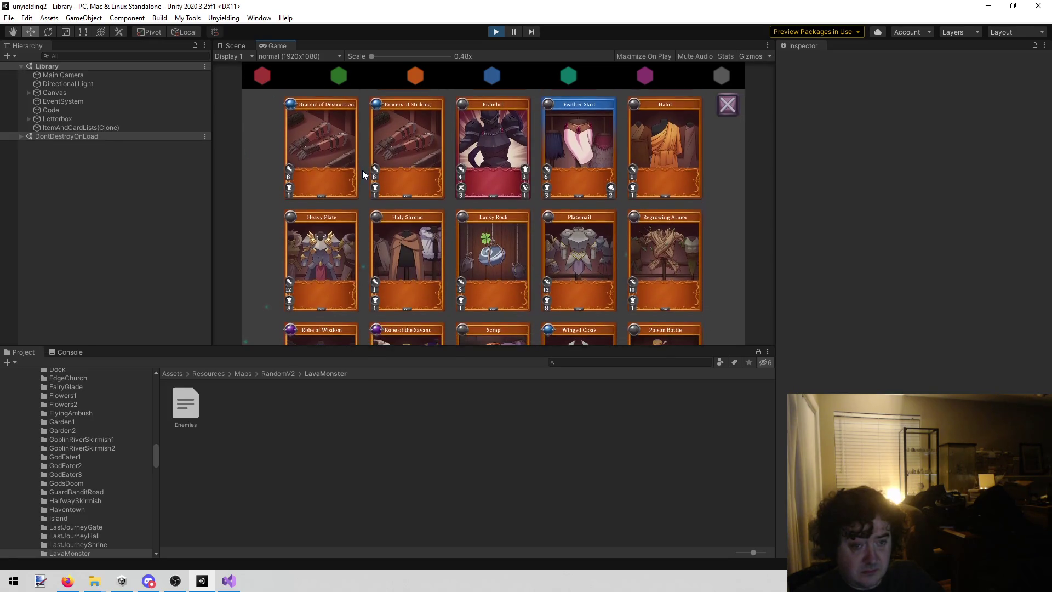
left_click(583, 241)
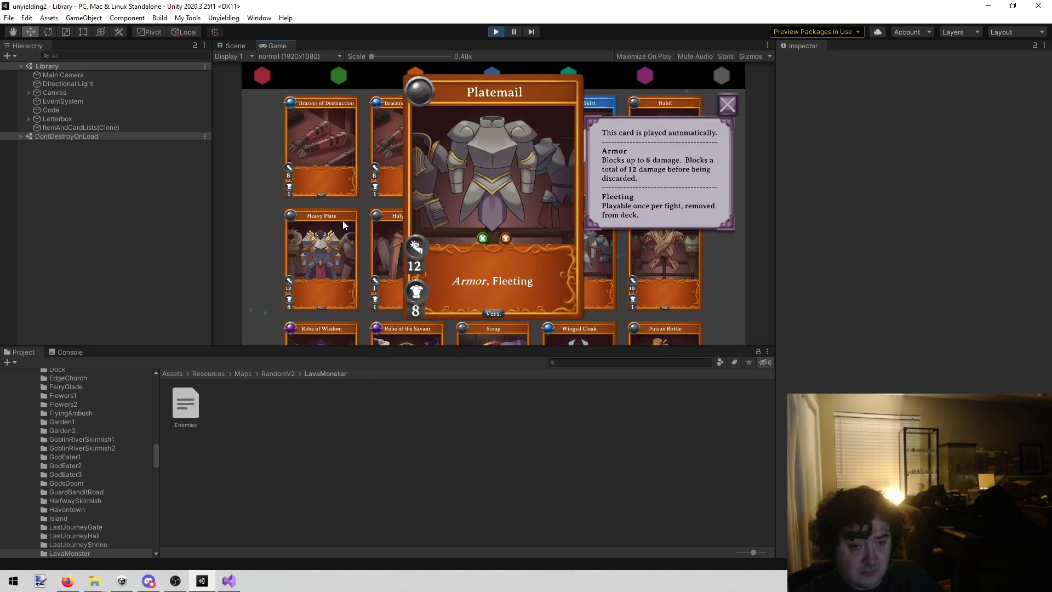
left_click(306, 225)
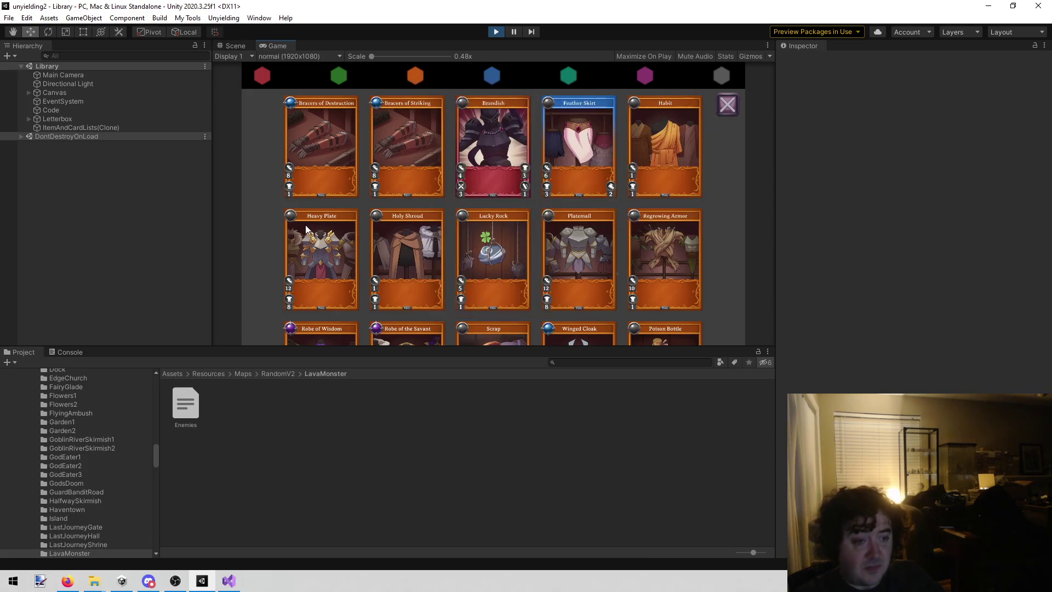
left_click(326, 273)
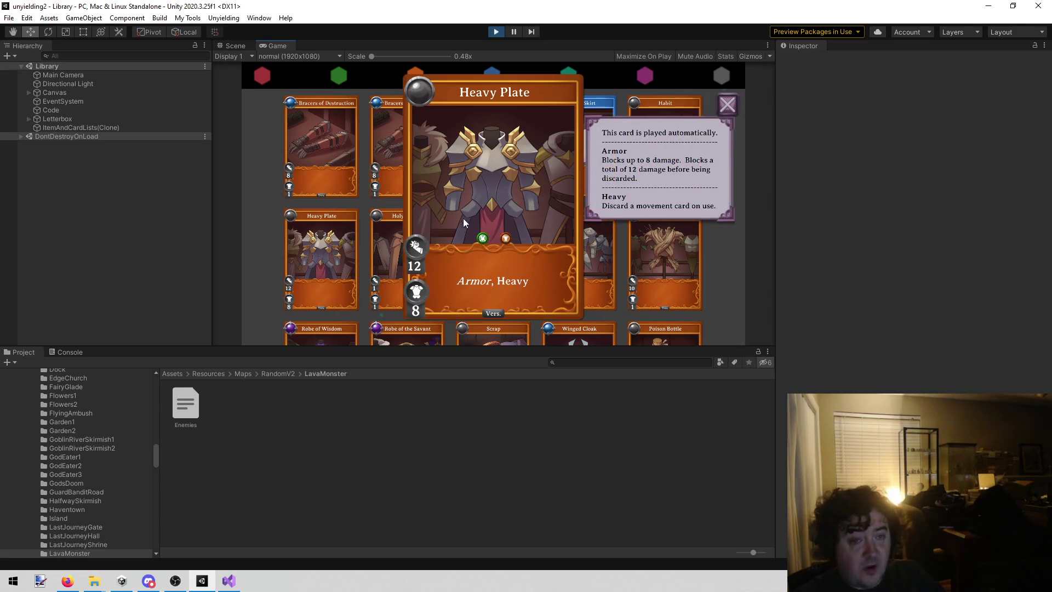
left_click(388, 213)
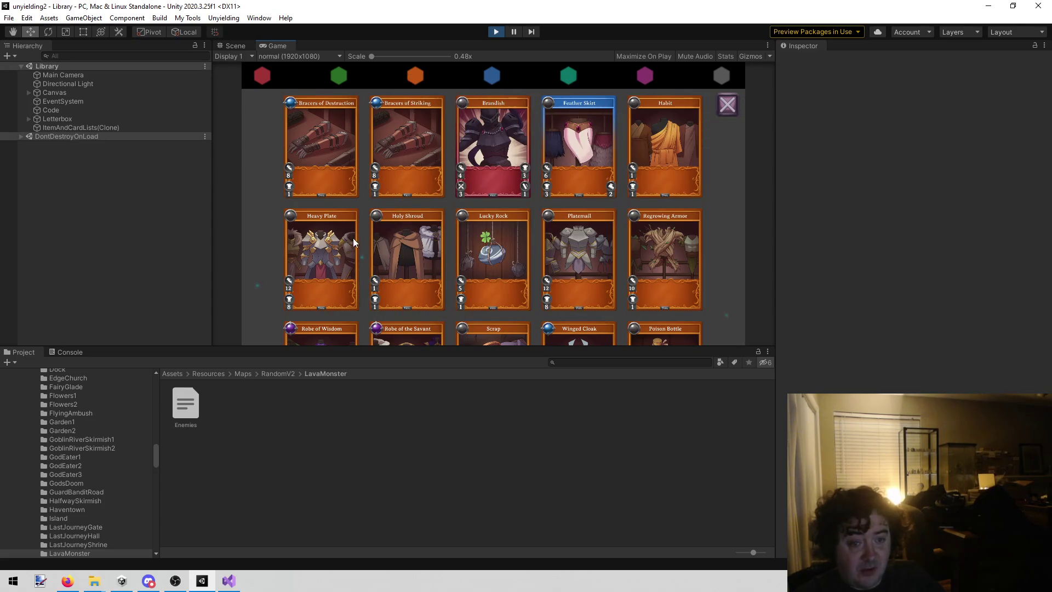
- Review the Splint Armor, Platemail and Heavy Plate cards enlarged a second time
scroll(353, 218, "down", 2)
scroll(582, 173, "up", 5)
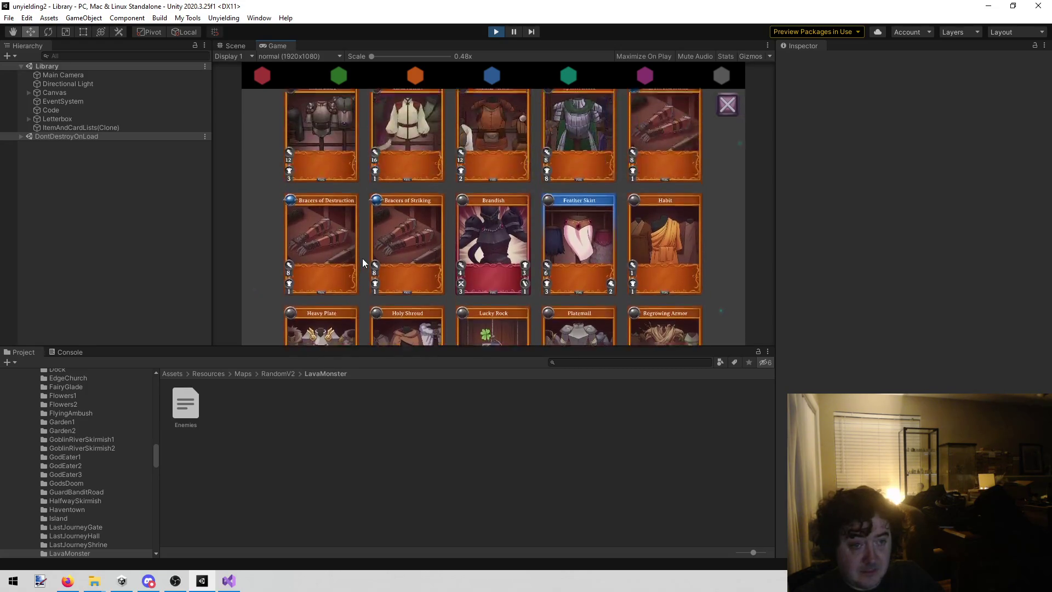
left_click(582, 173)
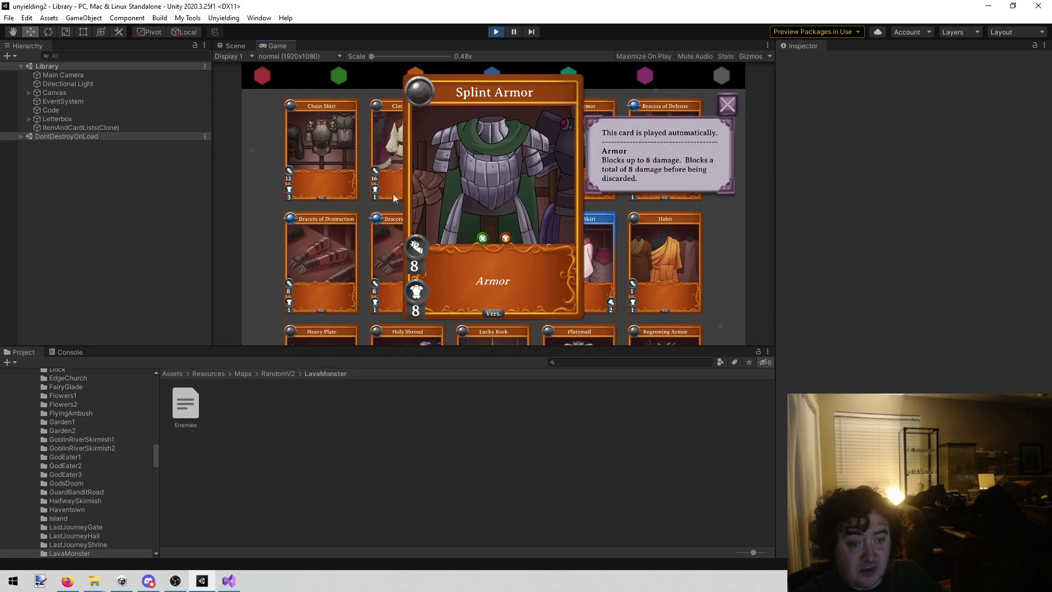
left_click(267, 202)
scroll(287, 170, "down", 5)
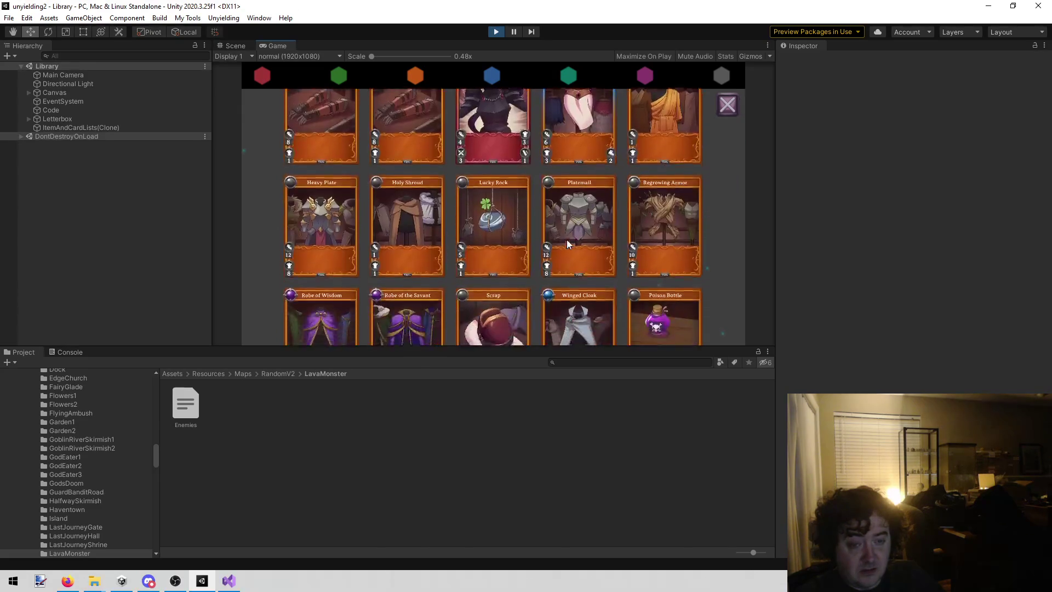
left_click(563, 242)
left_click(319, 182)
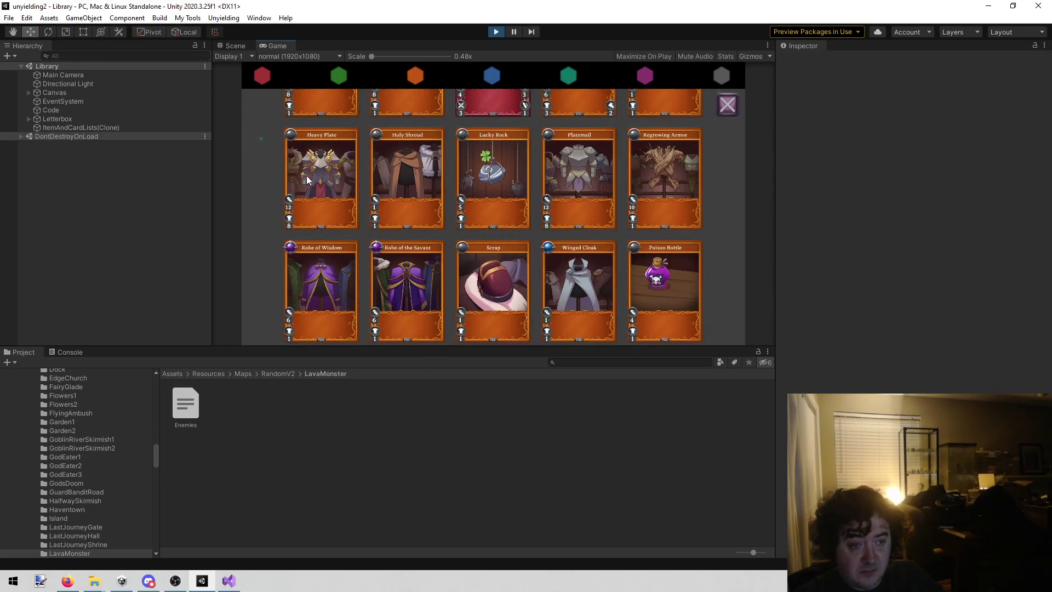
left_click(303, 177)
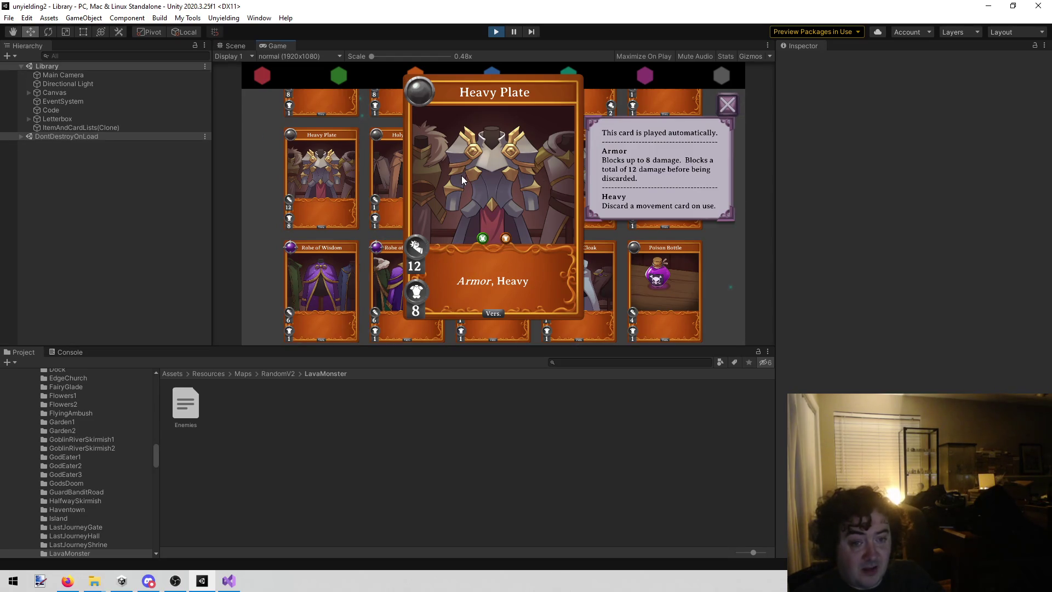
left_click(252, 226)
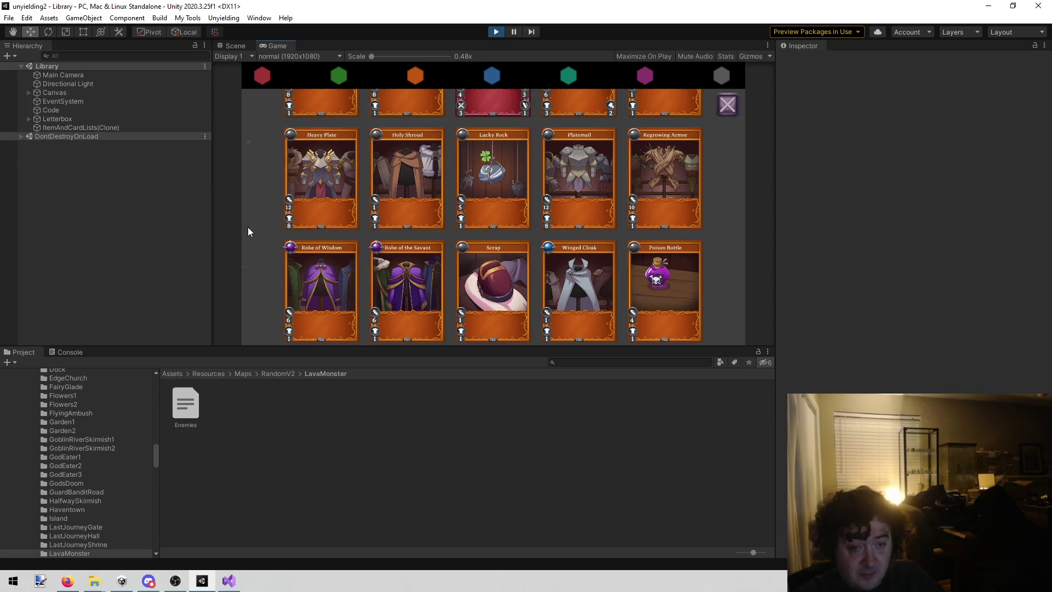
scroll(248, 227, "up", 3)
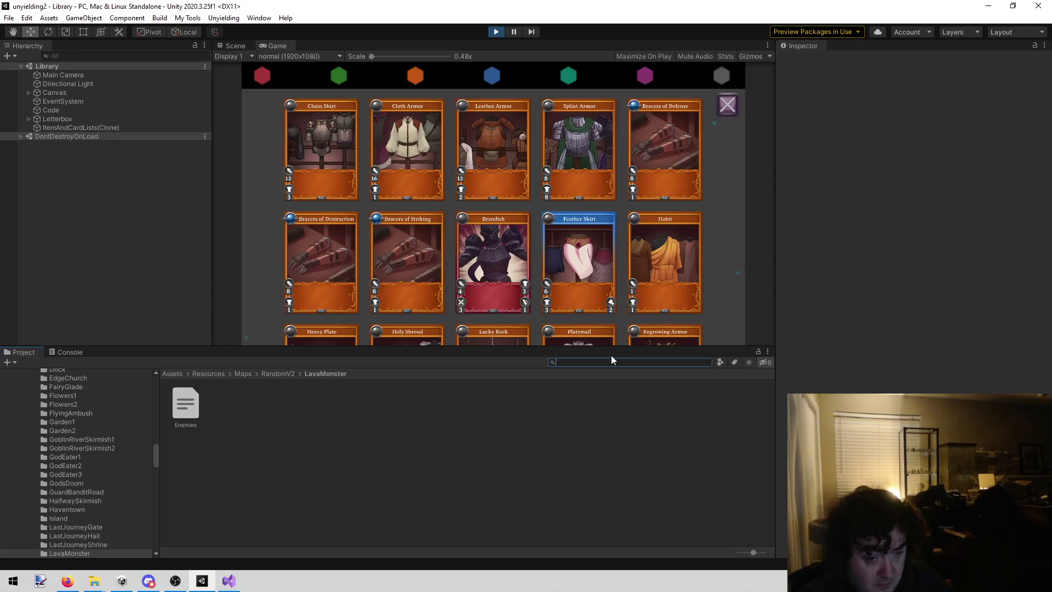
- Replace the Lava Monster's Element 2 card, Heavy Plate II, with Slime Split
type("lava mon")
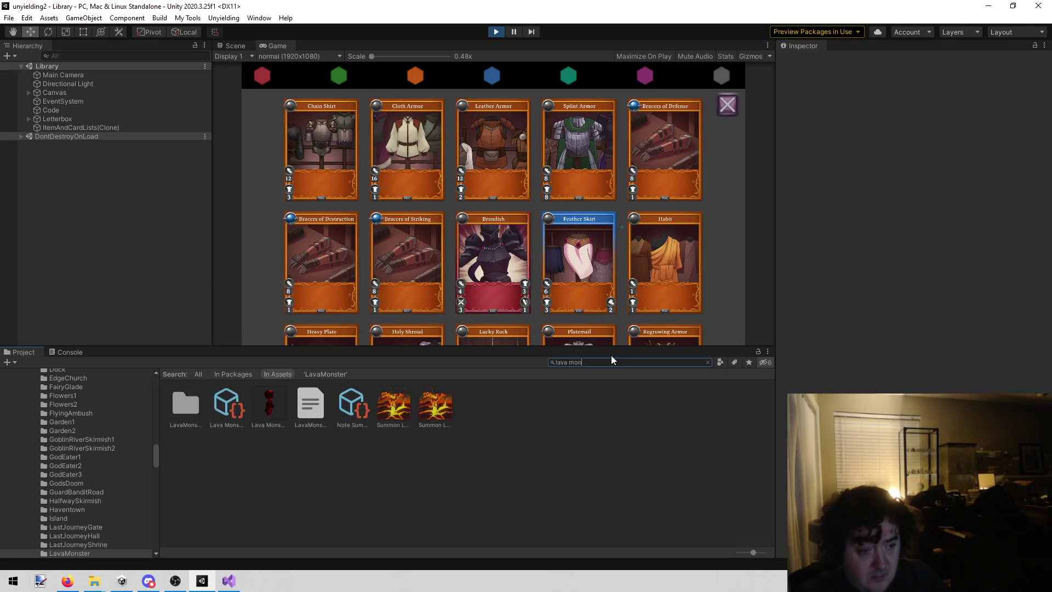
left_click(235, 400)
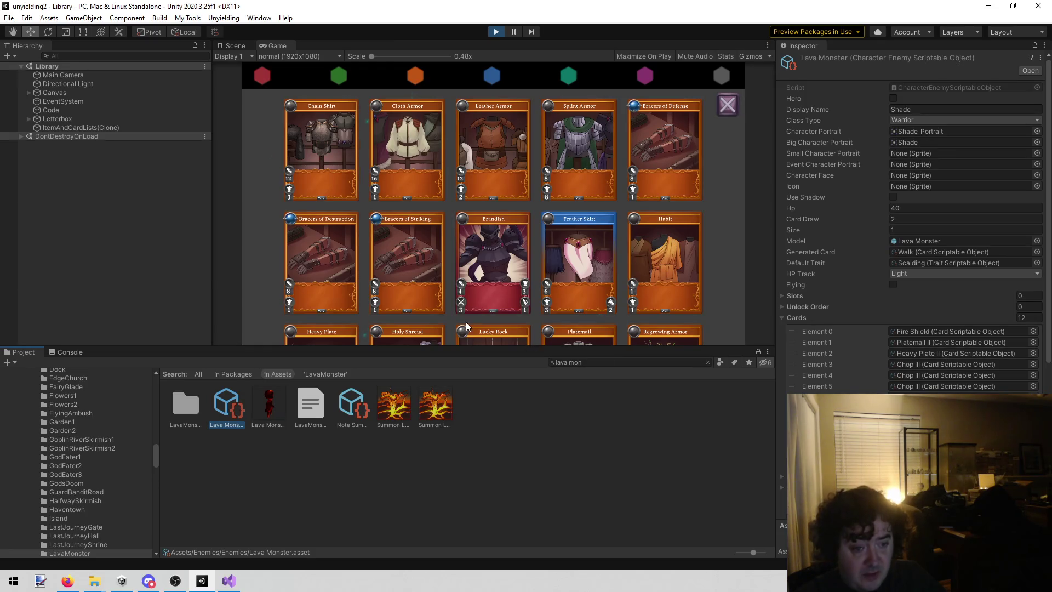
scroll(466, 327, "down", 3)
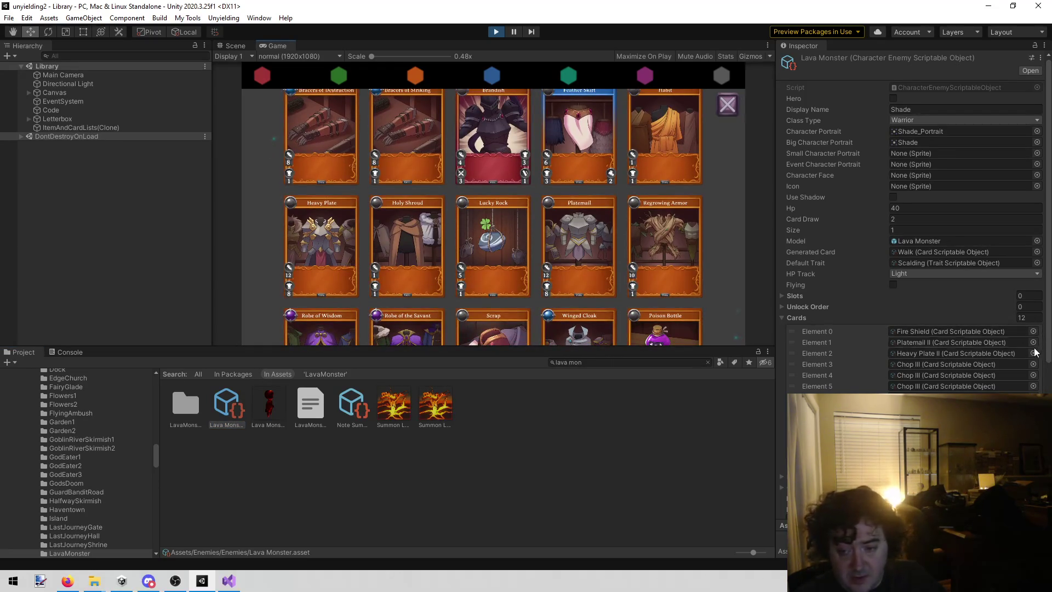
left_click(1033, 353)
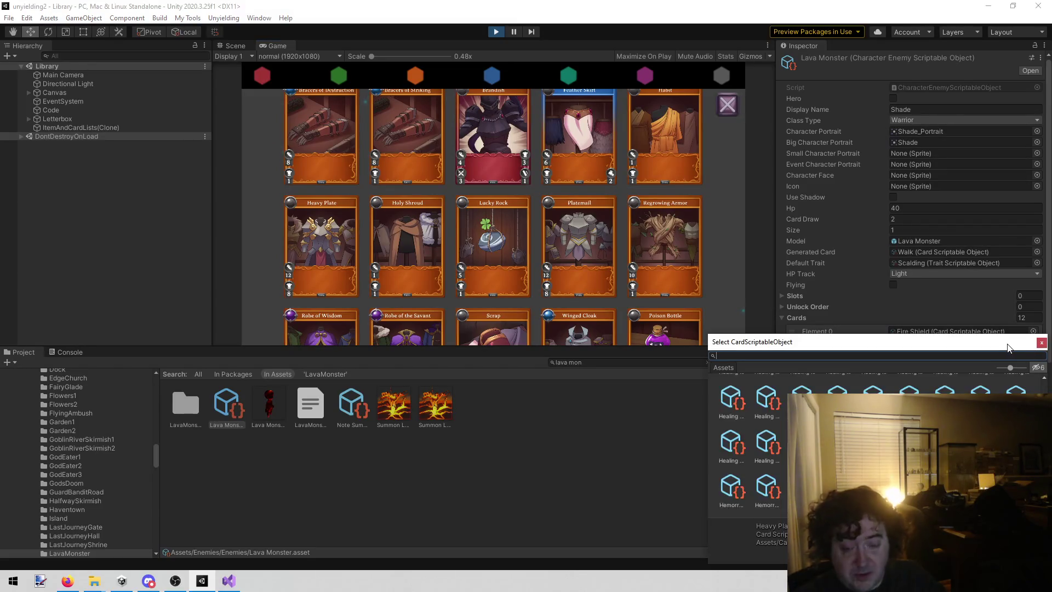
type("split")
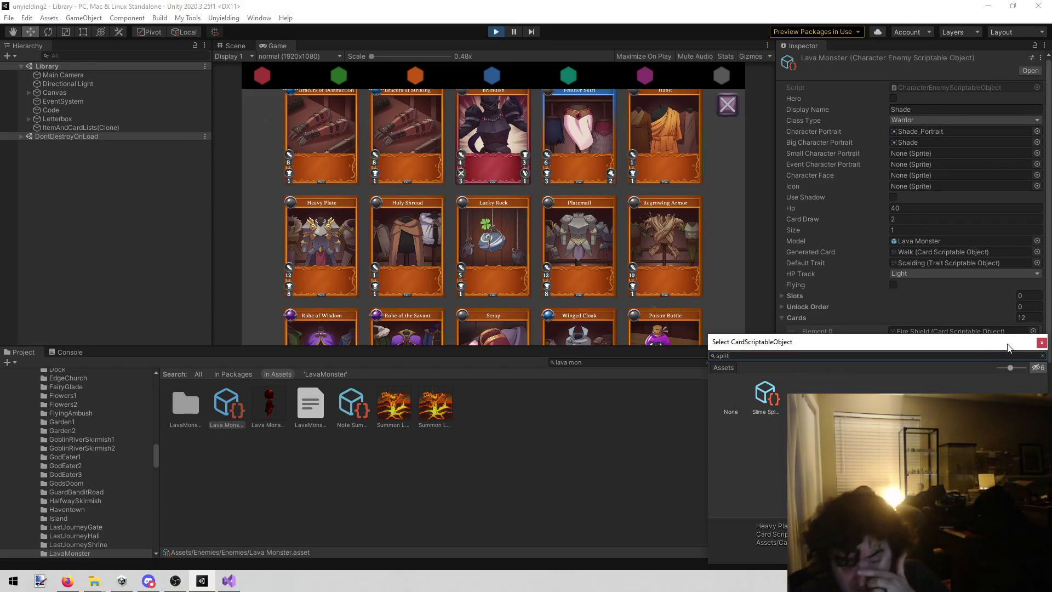
double_click(758, 398)
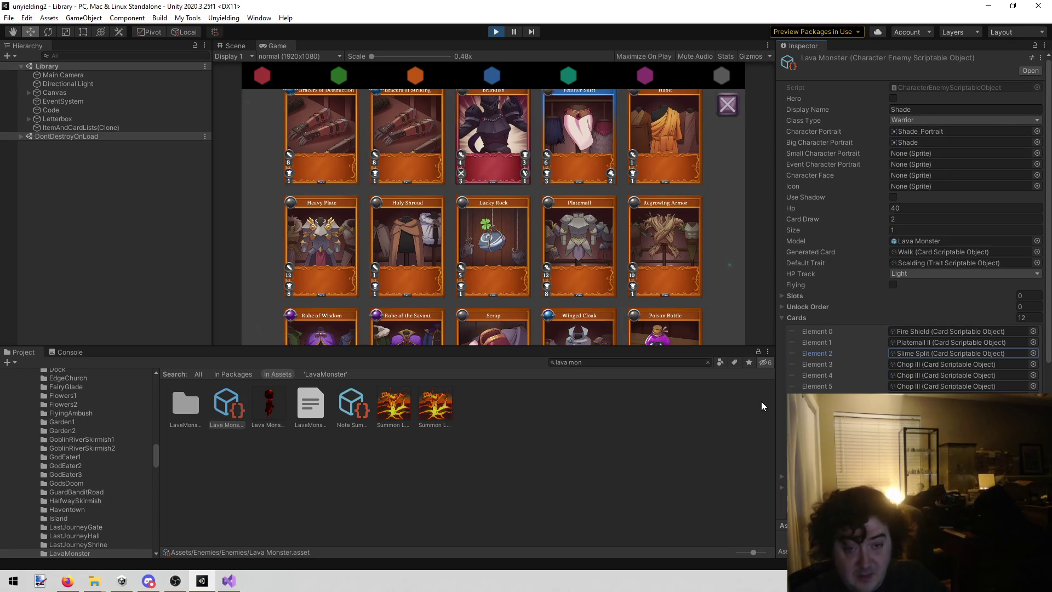
left_click(719, 295)
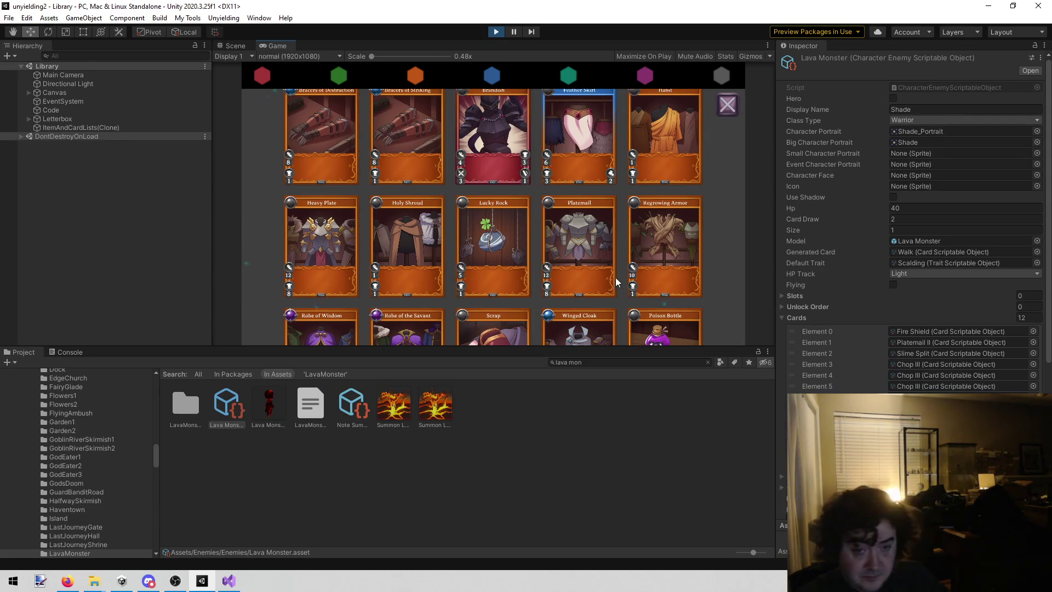
left_click(492, 314)
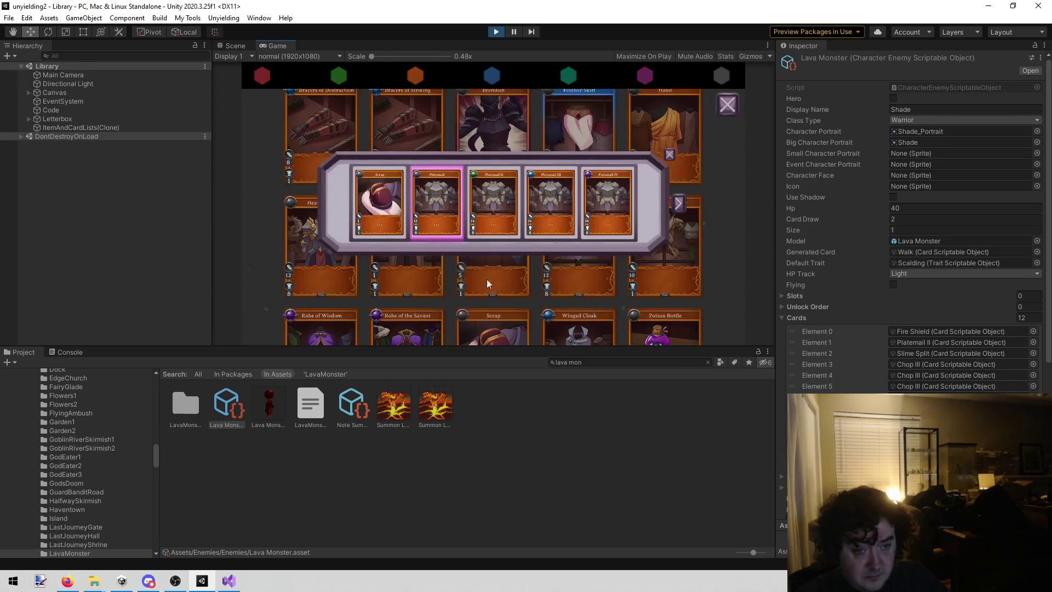
left_click(669, 156)
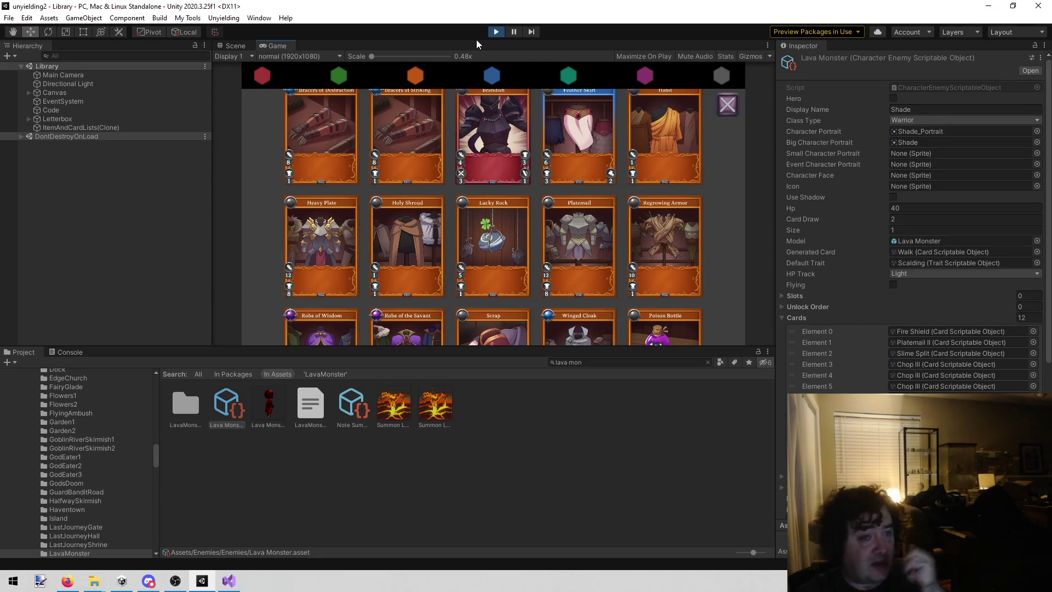
left_click(492, 36)
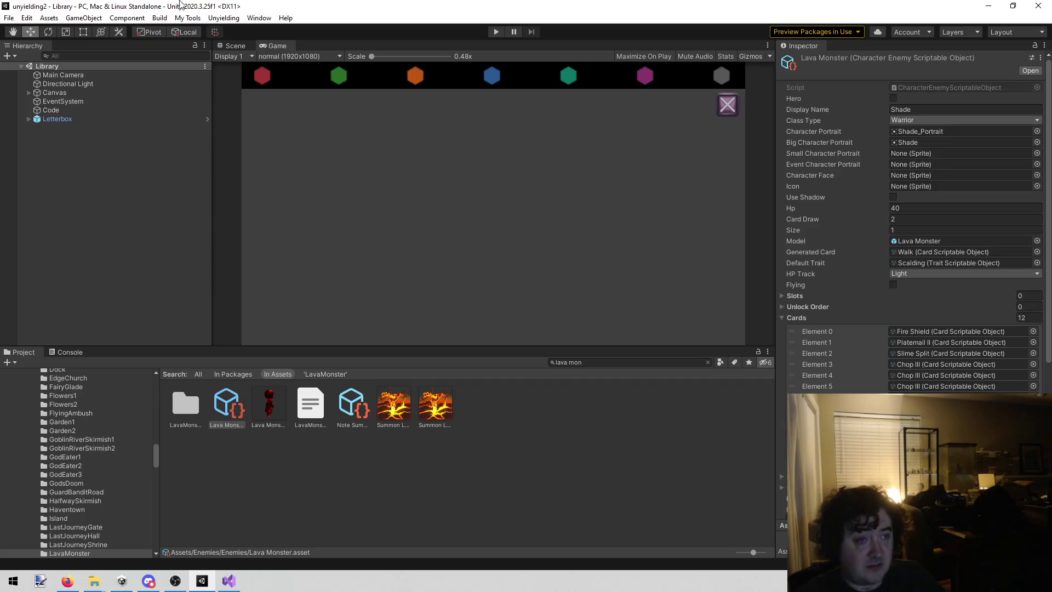
- Play from the Team picker scene, continue the saved game, and open Rose's loadout
left_click(223, 17)
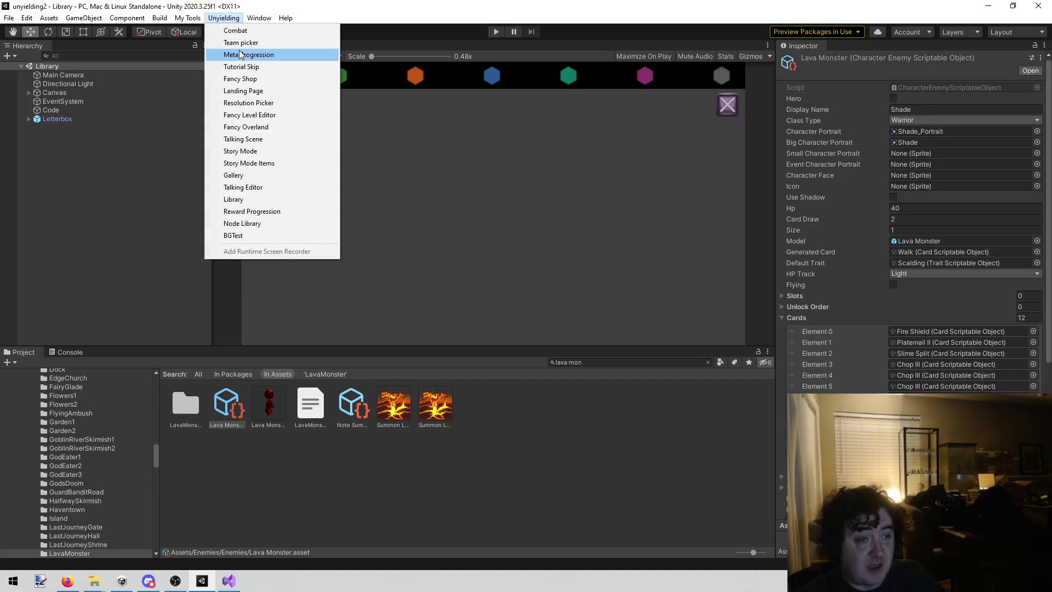
left_click(241, 42)
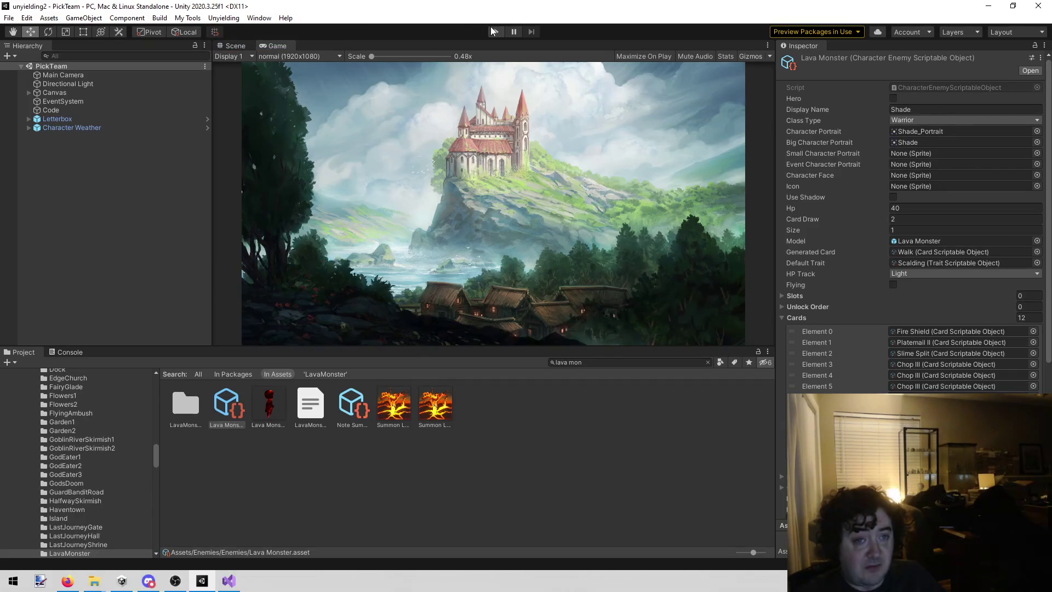
left_click(491, 31)
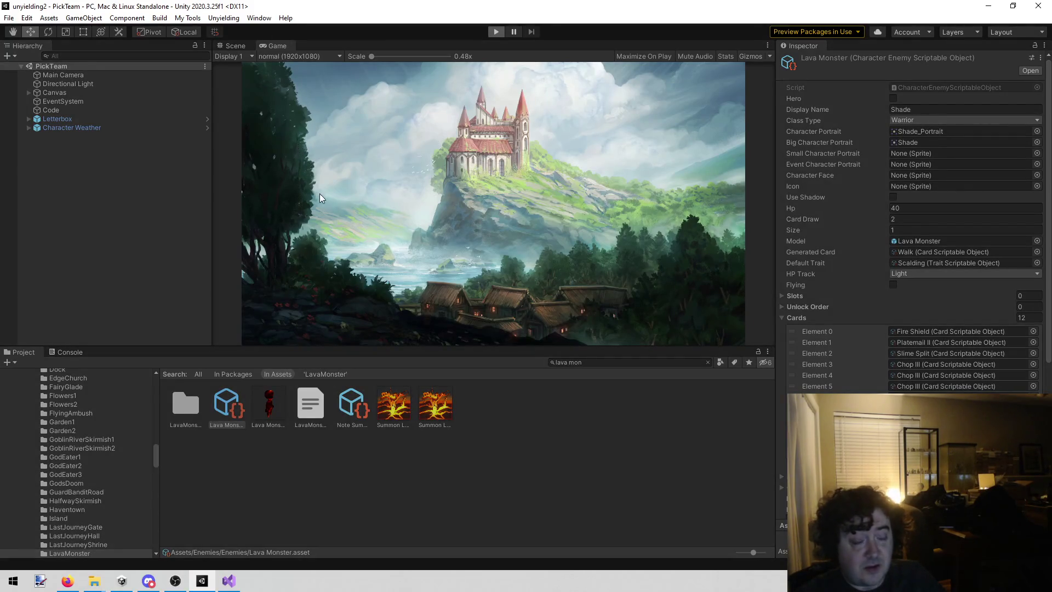
left_click(542, 248)
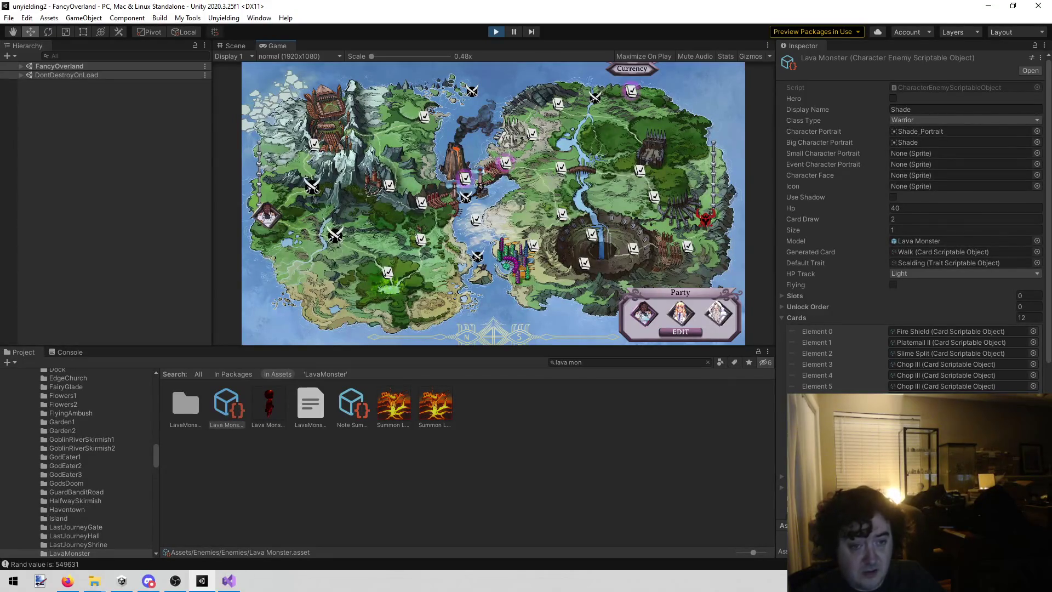
left_click(645, 317)
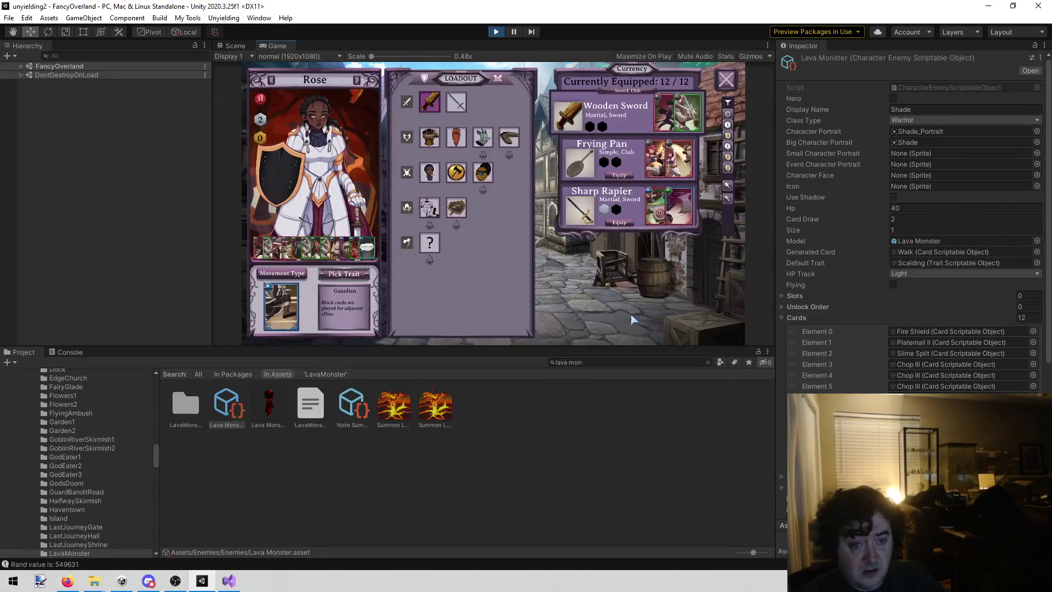
- Maximize the Game view and browse Rose's weapon, breastplate, axe, hood, command and boots slots
right_click(286, 46)
left_click(305, 77)
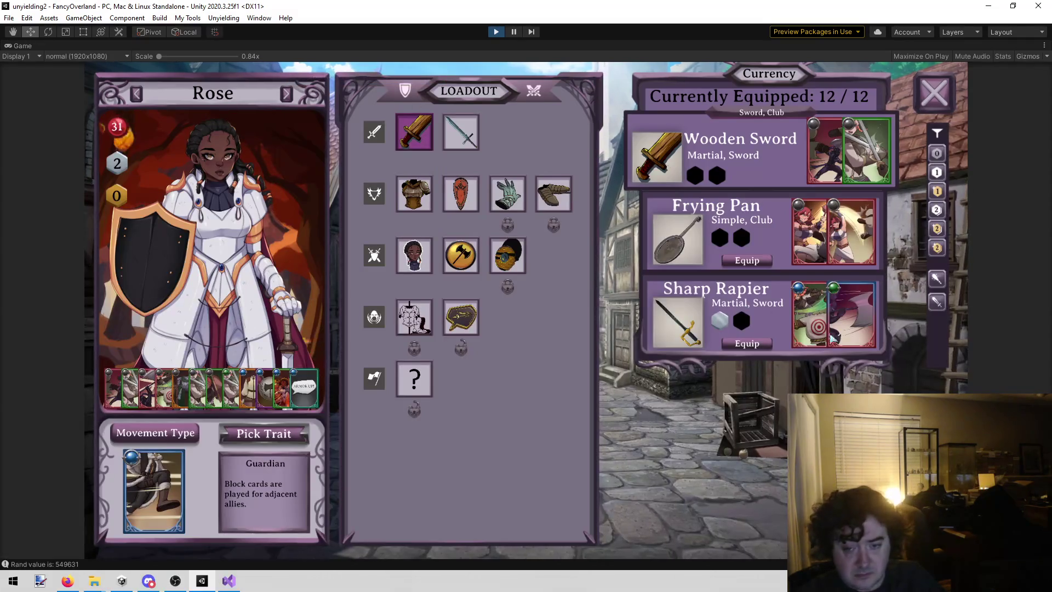
mouse_move(817, 321)
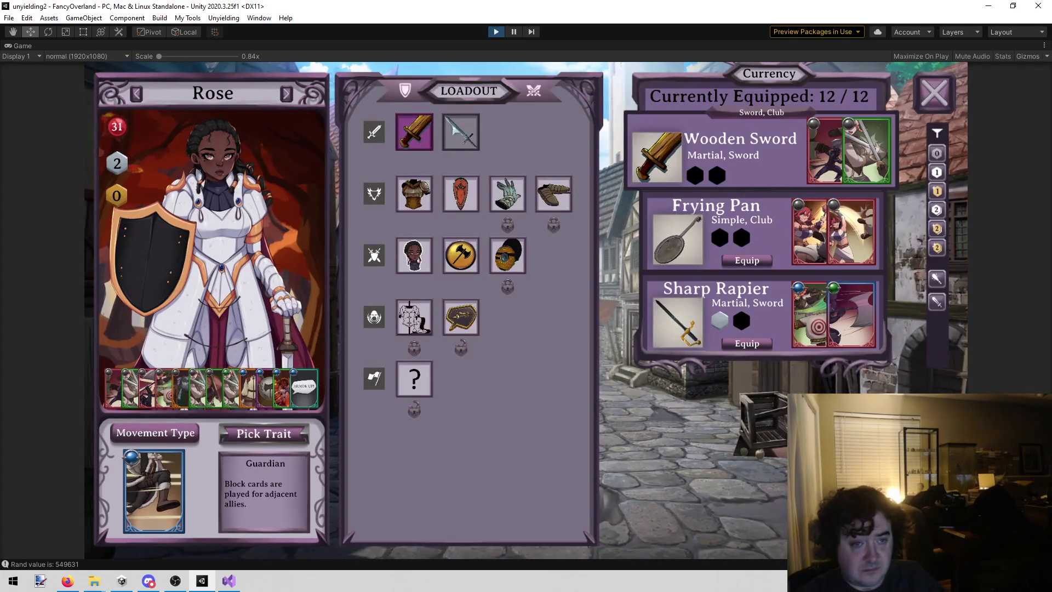
left_click(460, 132)
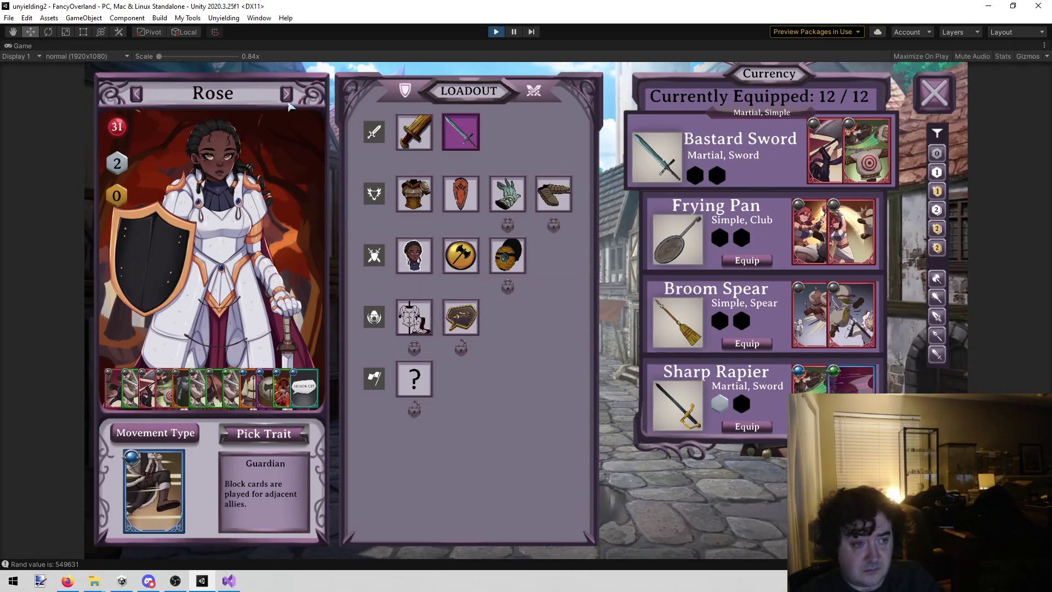
left_click(414, 193)
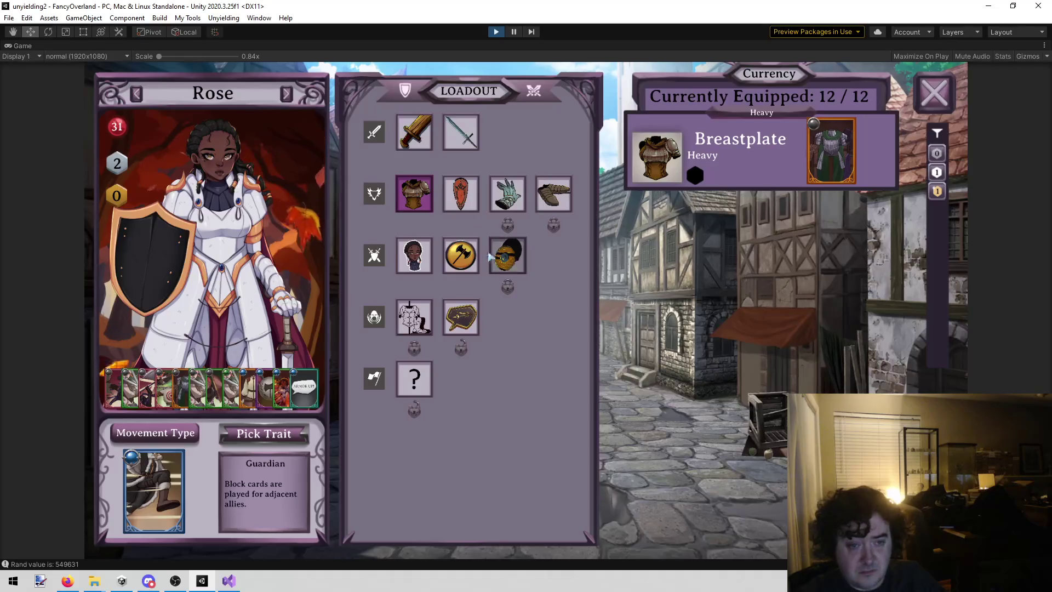
left_click(460, 255)
left_click(507, 255)
left_click(460, 316)
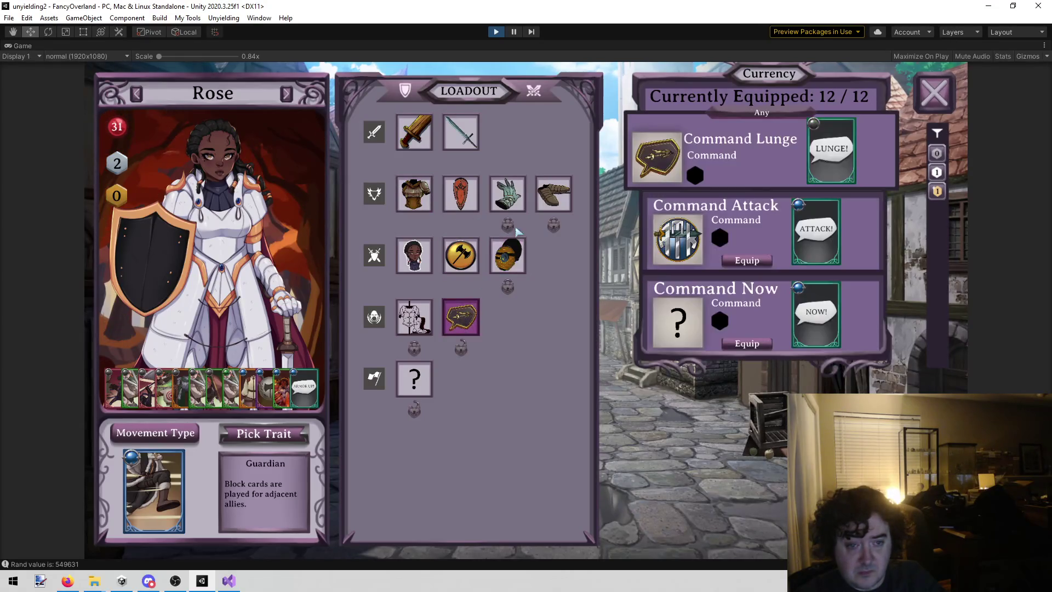
left_click(554, 193)
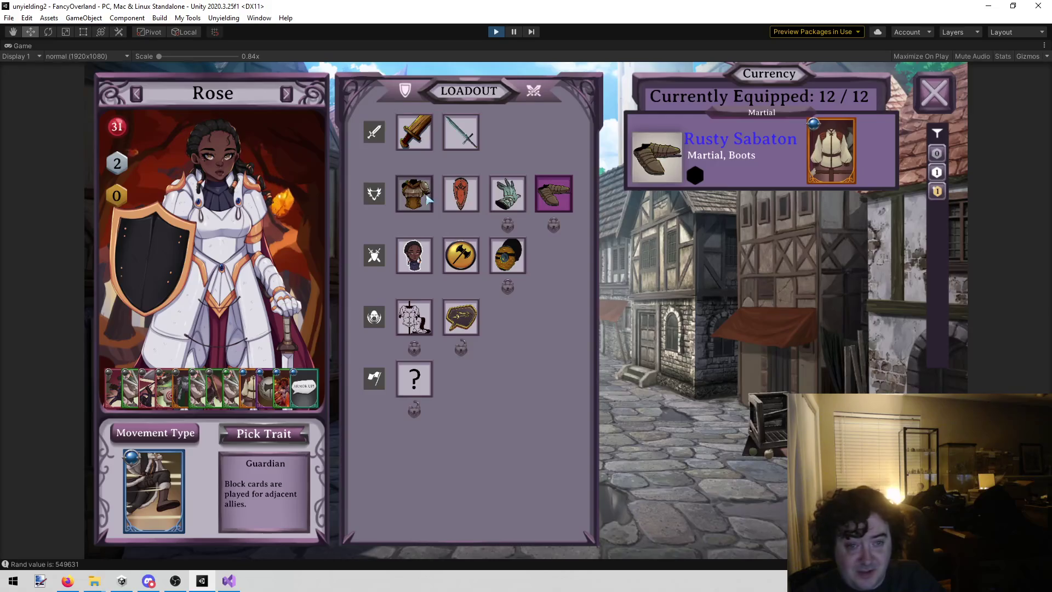
- Recheck Rose's weapon, command, banner and axe slots, then switch the loadout to Pepper
left_click(460, 131)
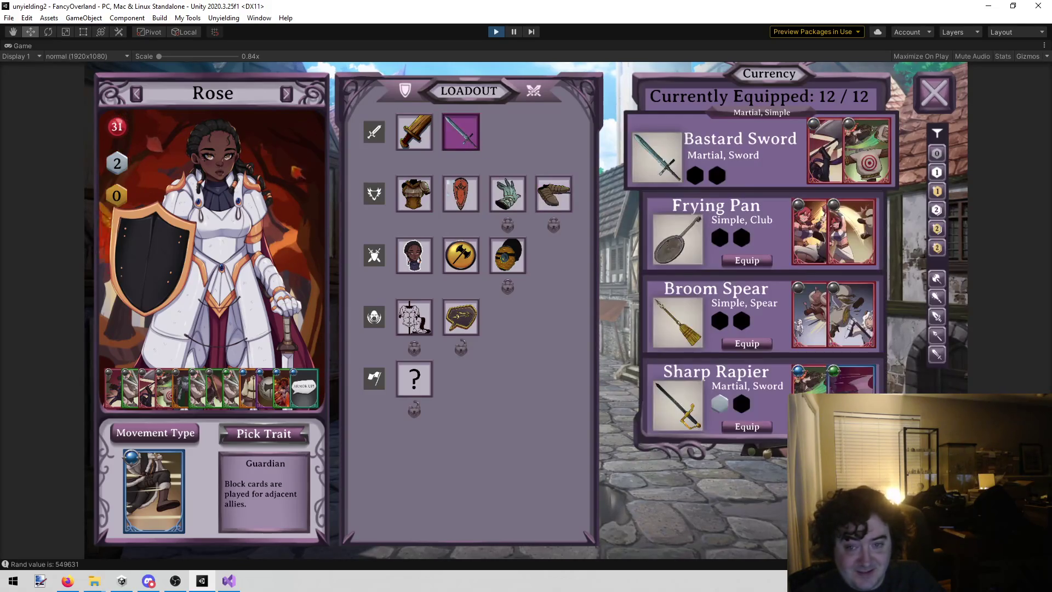
left_click(414, 317)
left_click(460, 317)
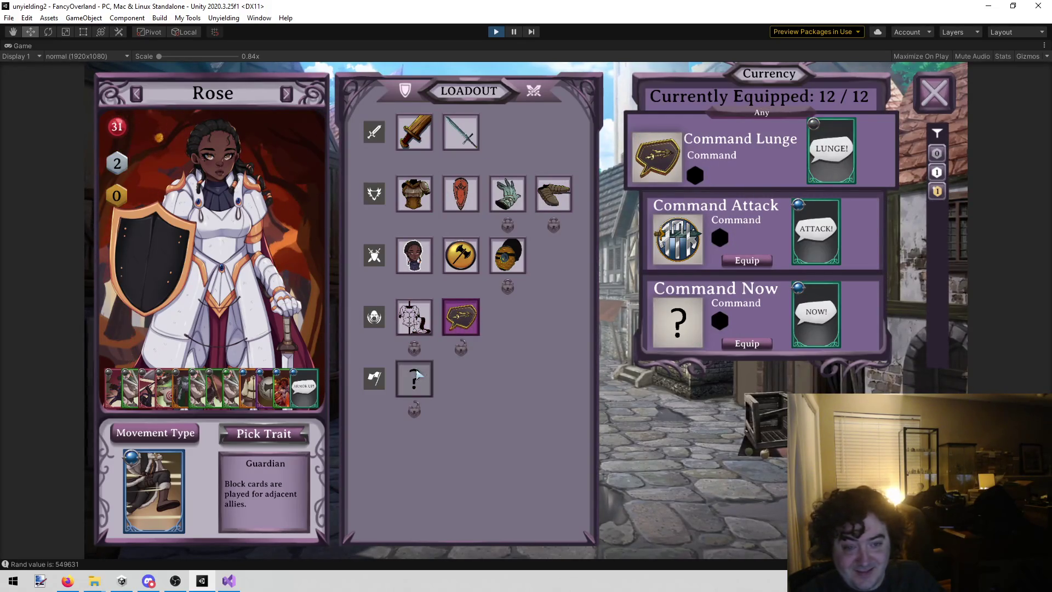
left_click(415, 378)
left_click(414, 255)
left_click(460, 255)
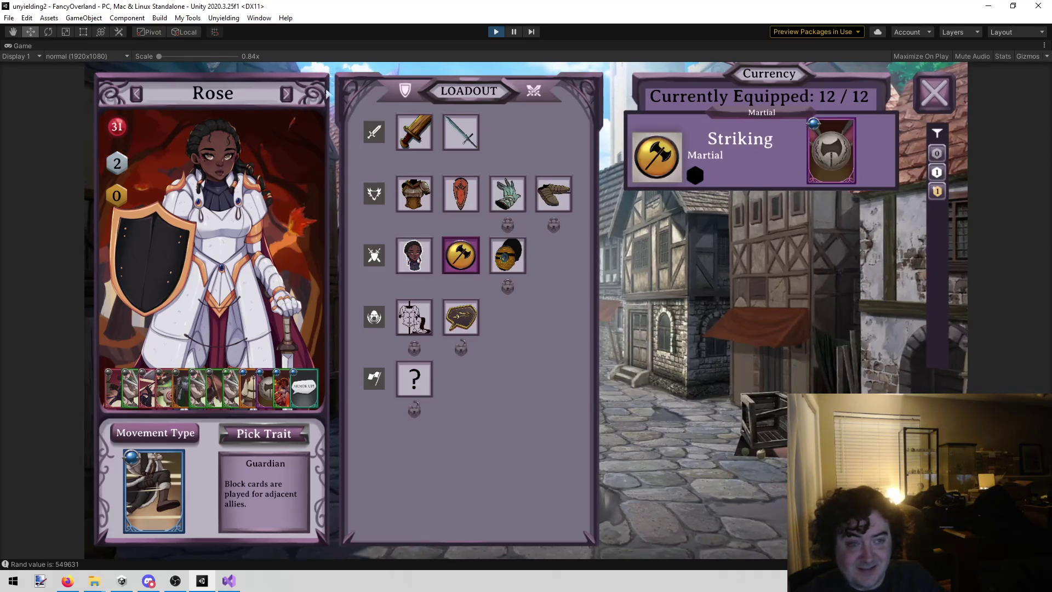
left_click(286, 95)
left_click(412, 139)
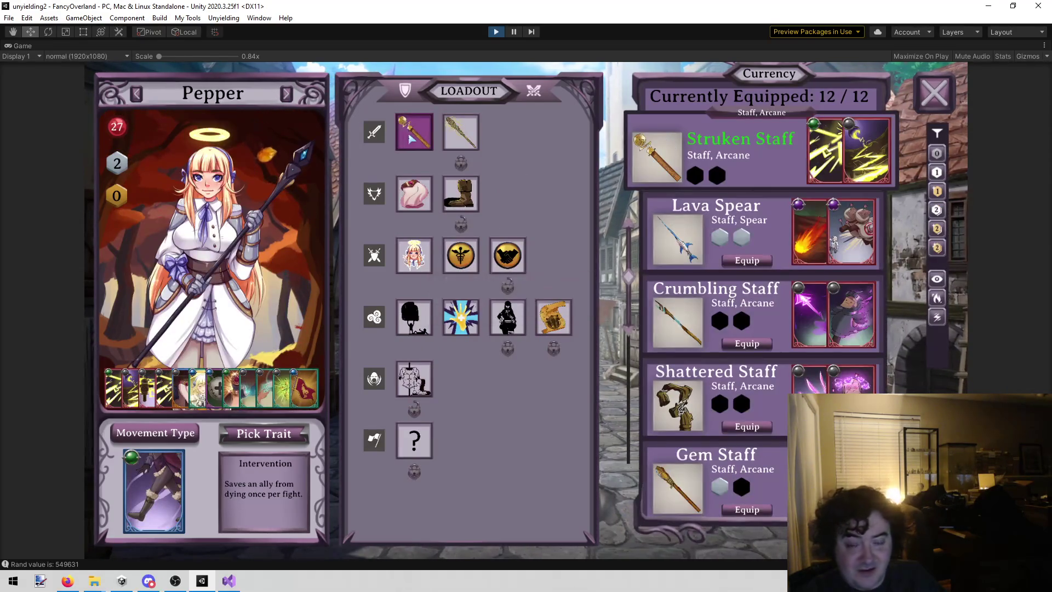
scroll(762, 351, "down", 5)
scroll(761, 351, "up", 3)
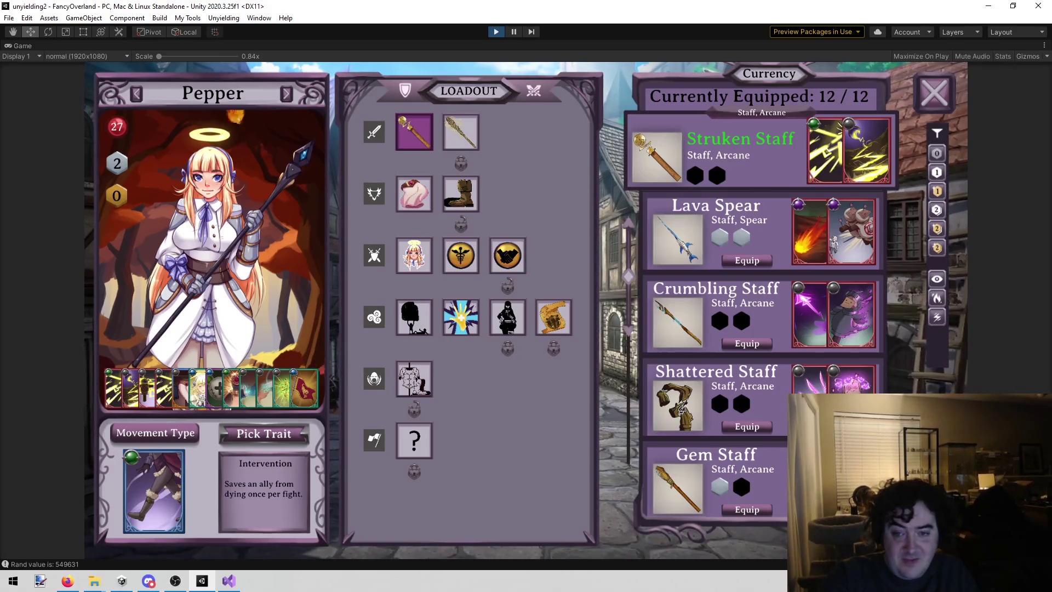
mouse_move(807, 230)
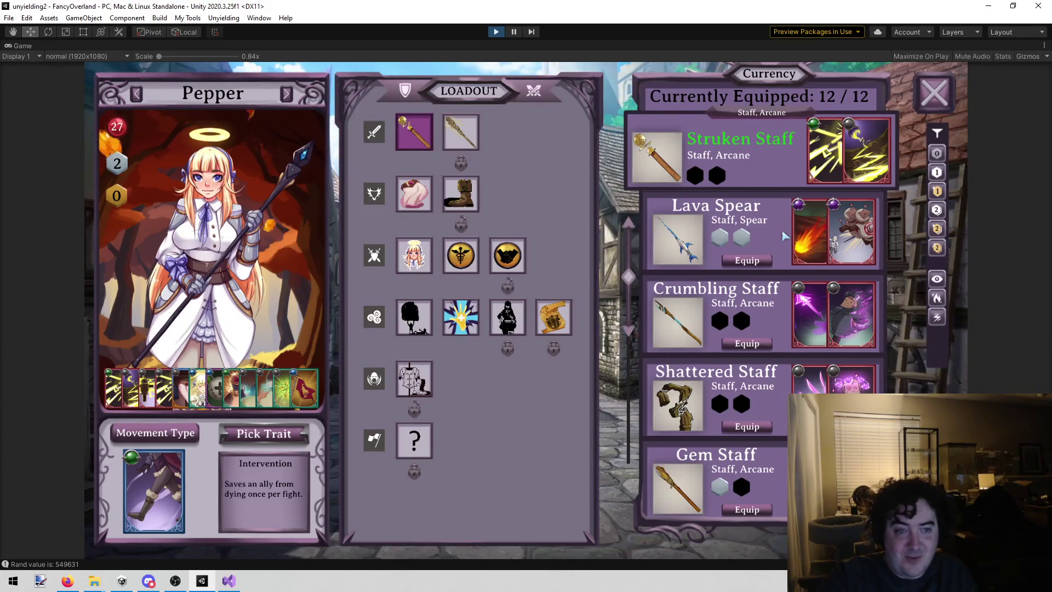
scroll(844, 349, "down", 5)
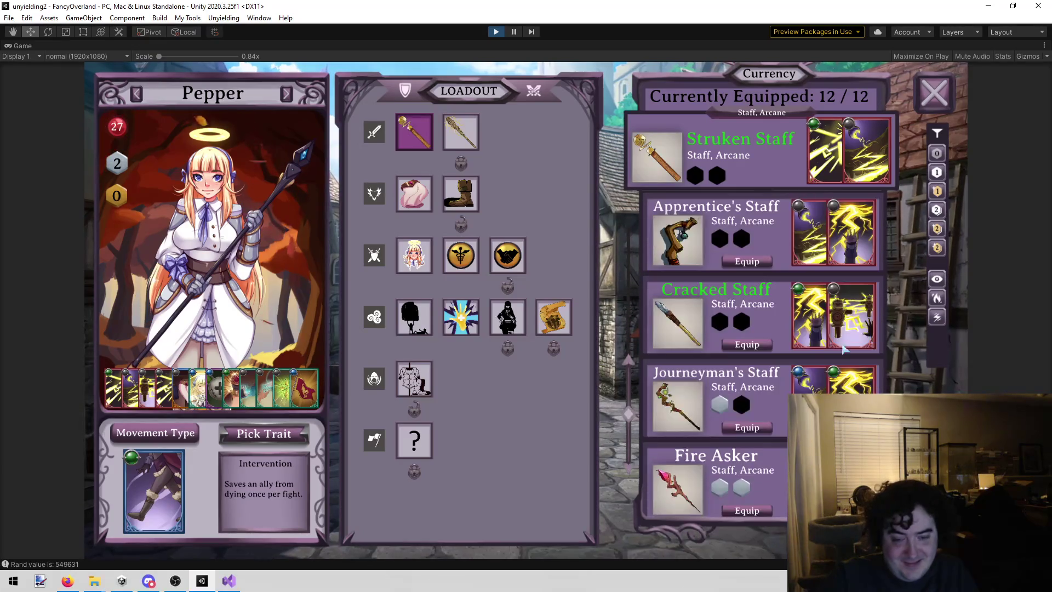
scroll(843, 349, "up", 5)
mouse_move(813, 257)
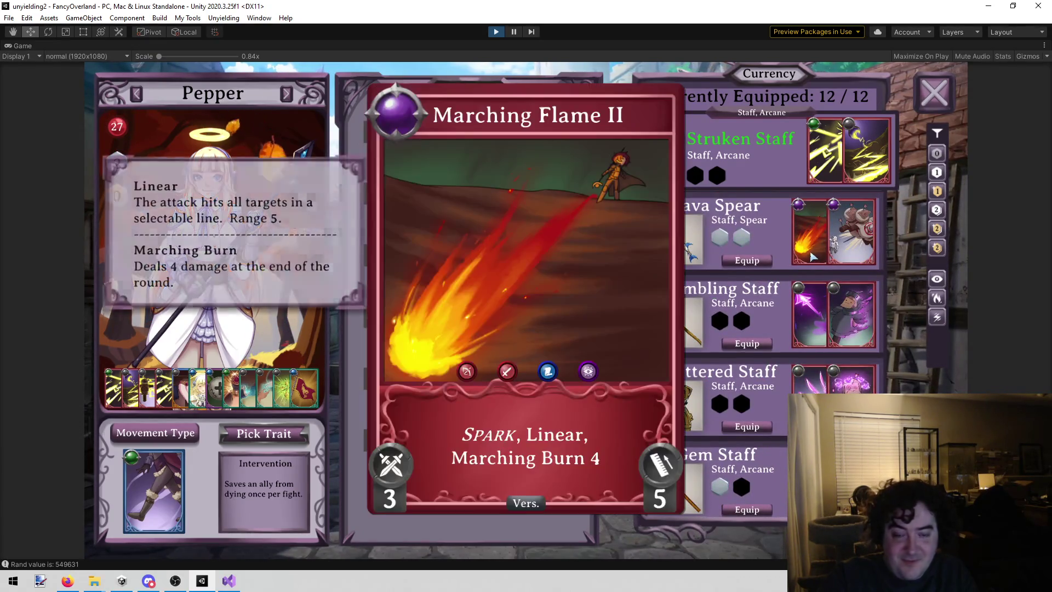